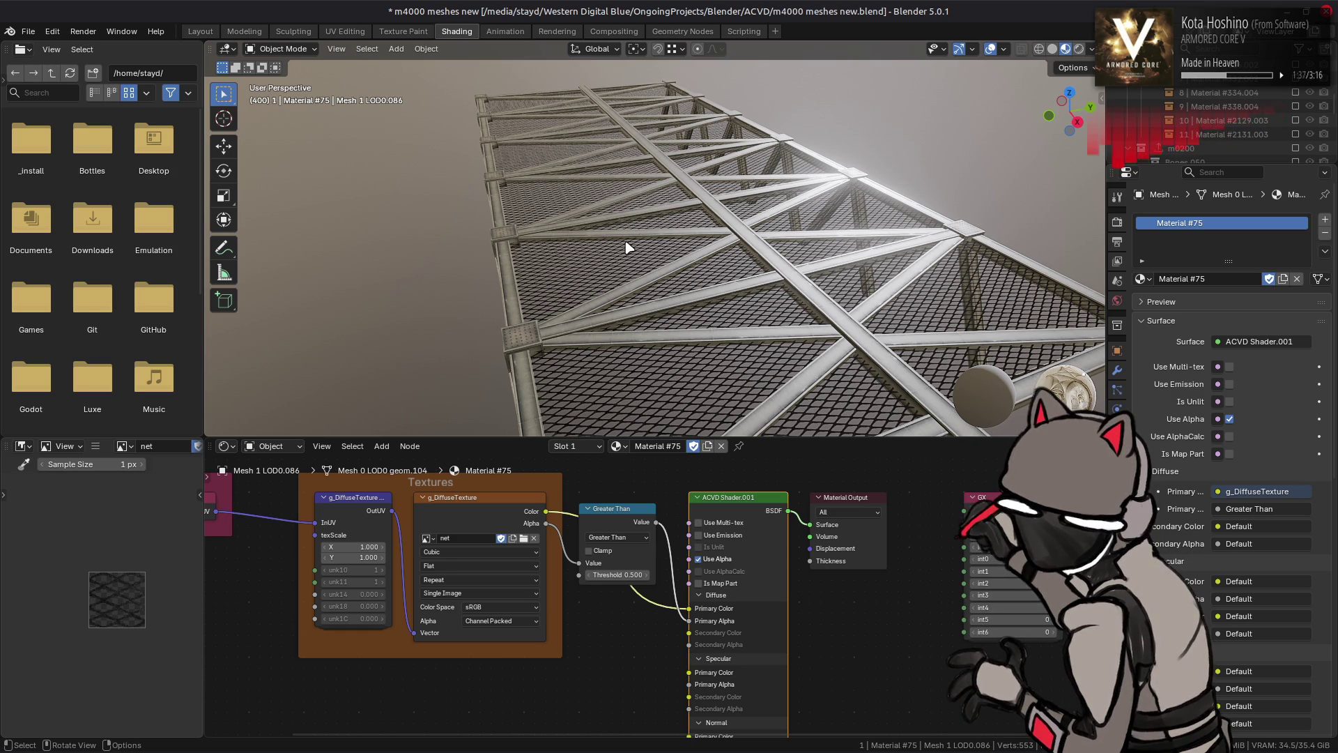
Save 'm4000 meshes new.blend' and view the net-textured truss from below and zoomed far out
{"action": "key", "text": "ctrl+s"}
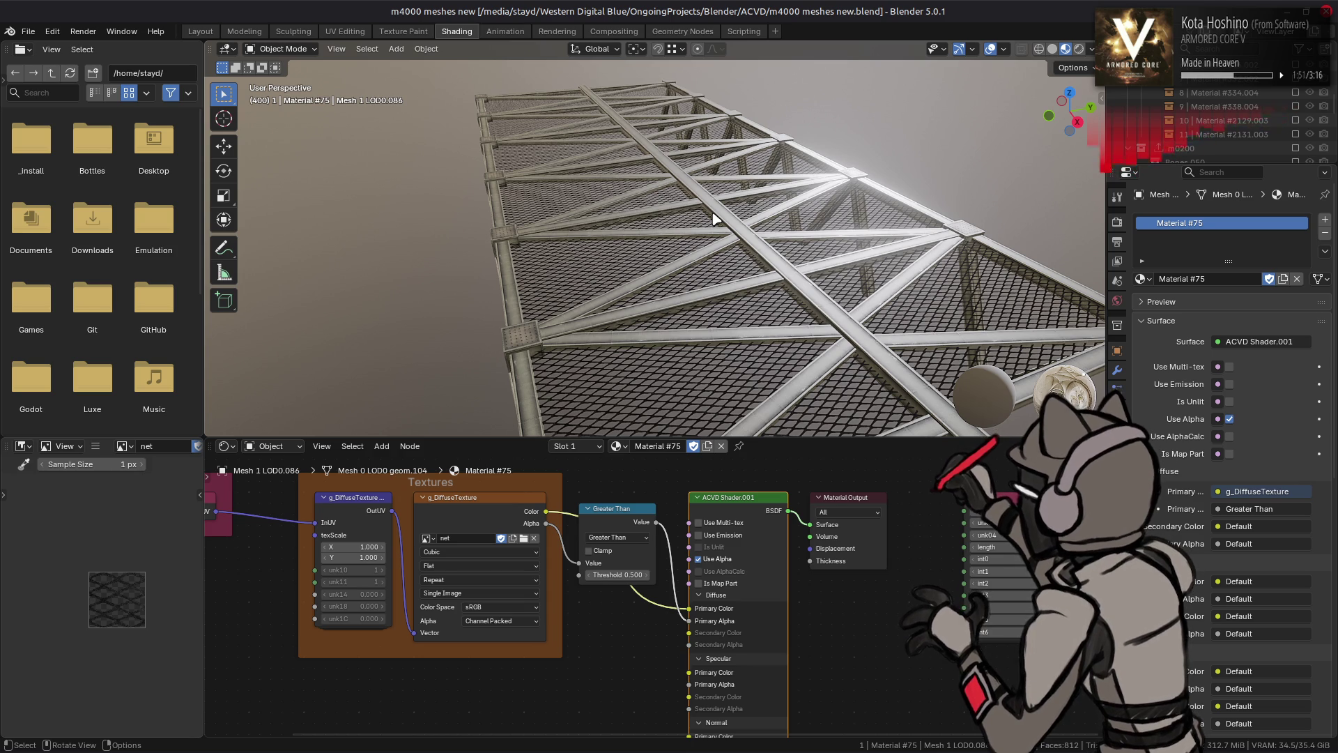
{"action": "middle_click_drag", "start_coordinate": [657, 239], "coordinate": [621, 258]}
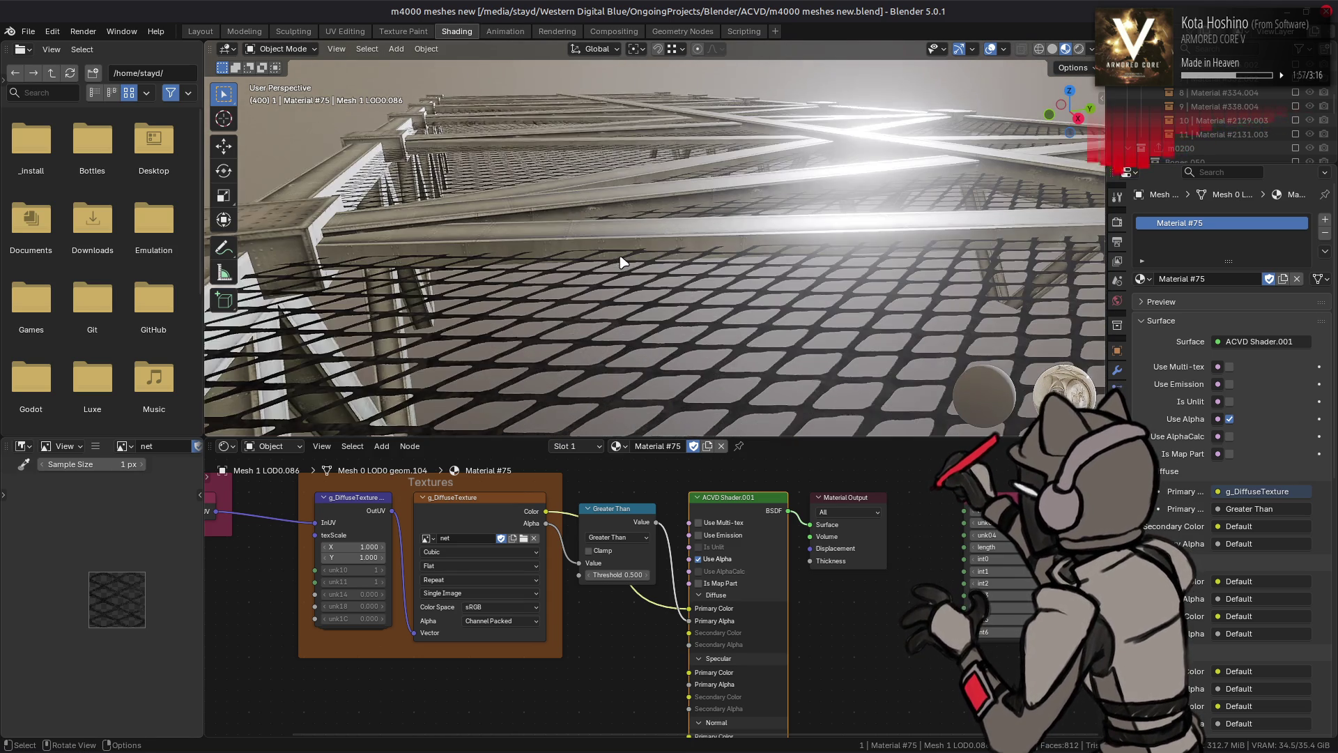
{"action": "scroll", "coordinate": [623, 262], "scroll_direction": "down", "scroll_amount": 2}
{"action": "scroll", "coordinate": [648, 248], "scroll_direction": "down", "scroll_amount": 3}
{"action": "scroll", "coordinate": [652, 251], "scroll_direction": "down", "scroll_amount": 2}
{"action": "scroll", "coordinate": [652, 251], "scroll_direction": "down", "scroll_amount": 2}
{"action": "mouse_move", "coordinate": [651, 248]}
{"action": "middle_mouse_down"}
{"action": "mouse_move", "coordinate": [622, 322]}
{"action": "mouse_move", "coordinate": [643, 234]}
{"action": "middle_mouse_up"}
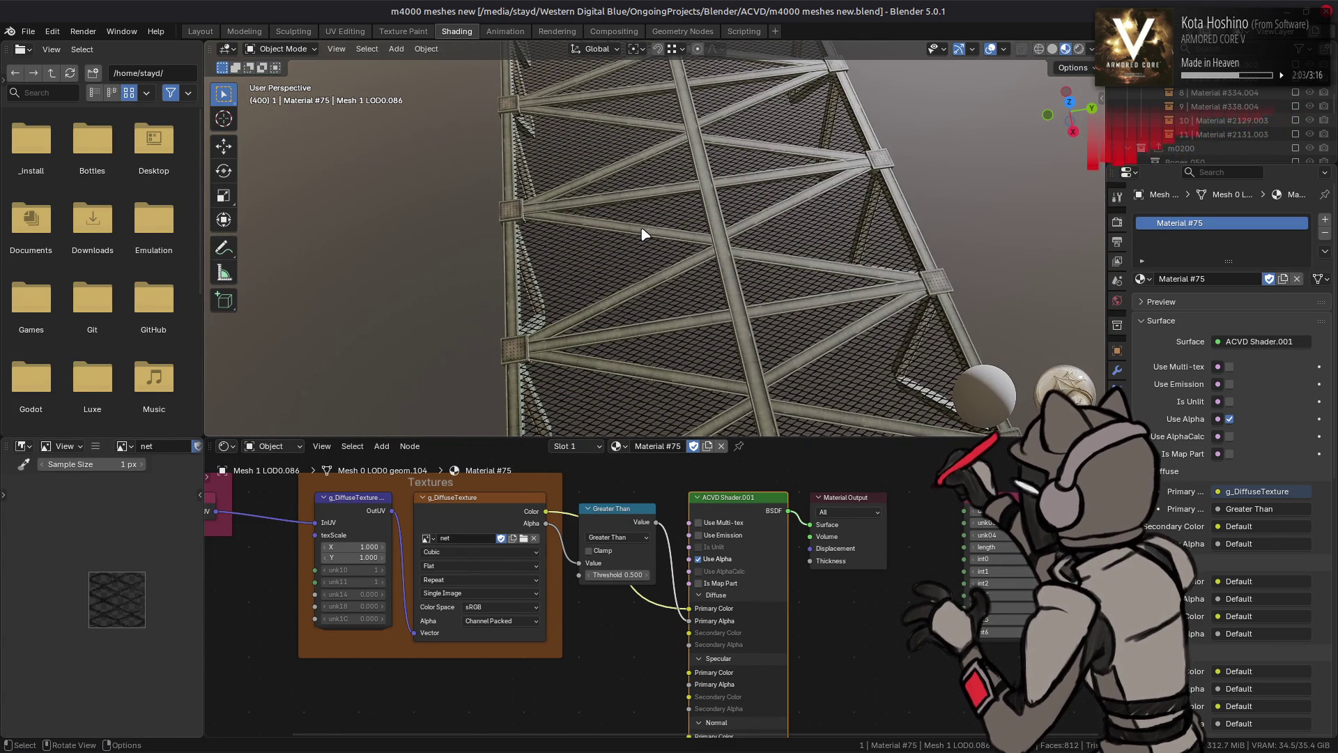
{"action": "scroll", "coordinate": [645, 234], "scroll_direction": "down", "scroll_amount": 5}
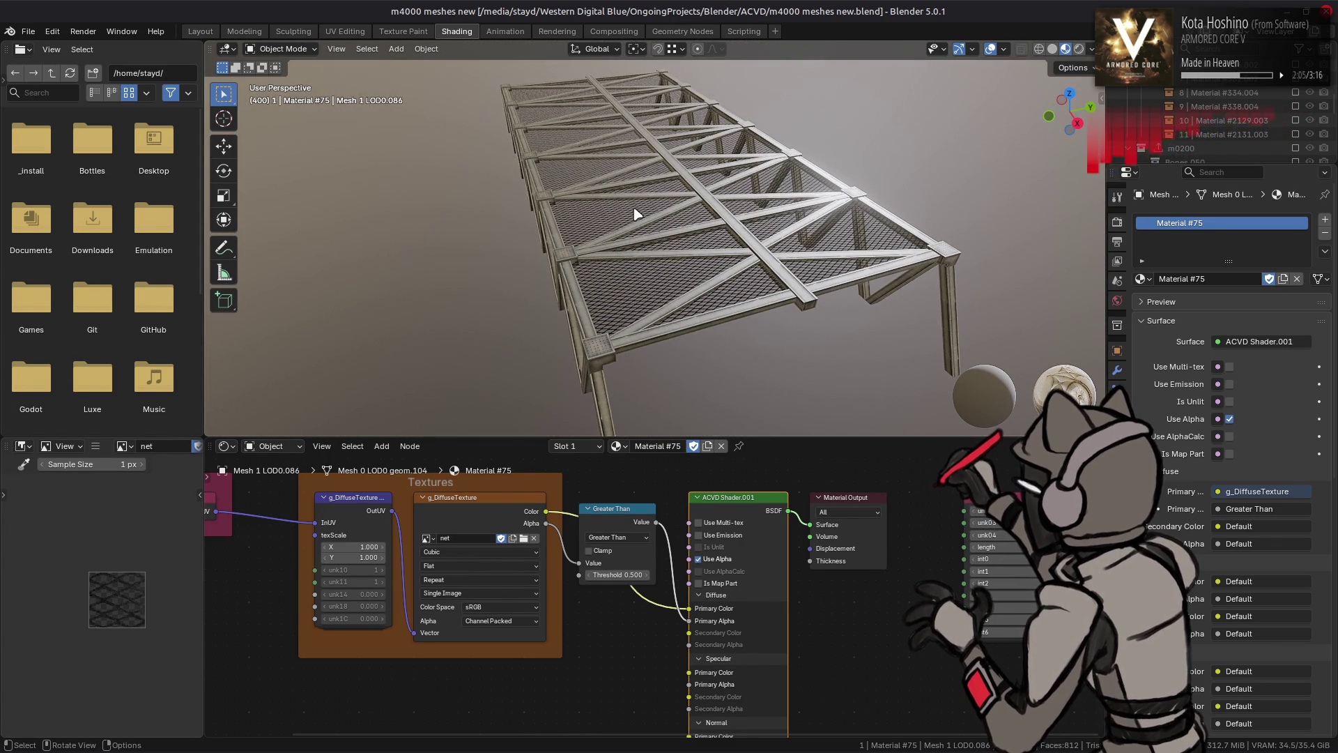
{"action": "key", "text": "ctrl+s"}
In the file manager, browse back out of m4000 to the o4325 folder
{"action": "key", "text": "alt+Tab"}
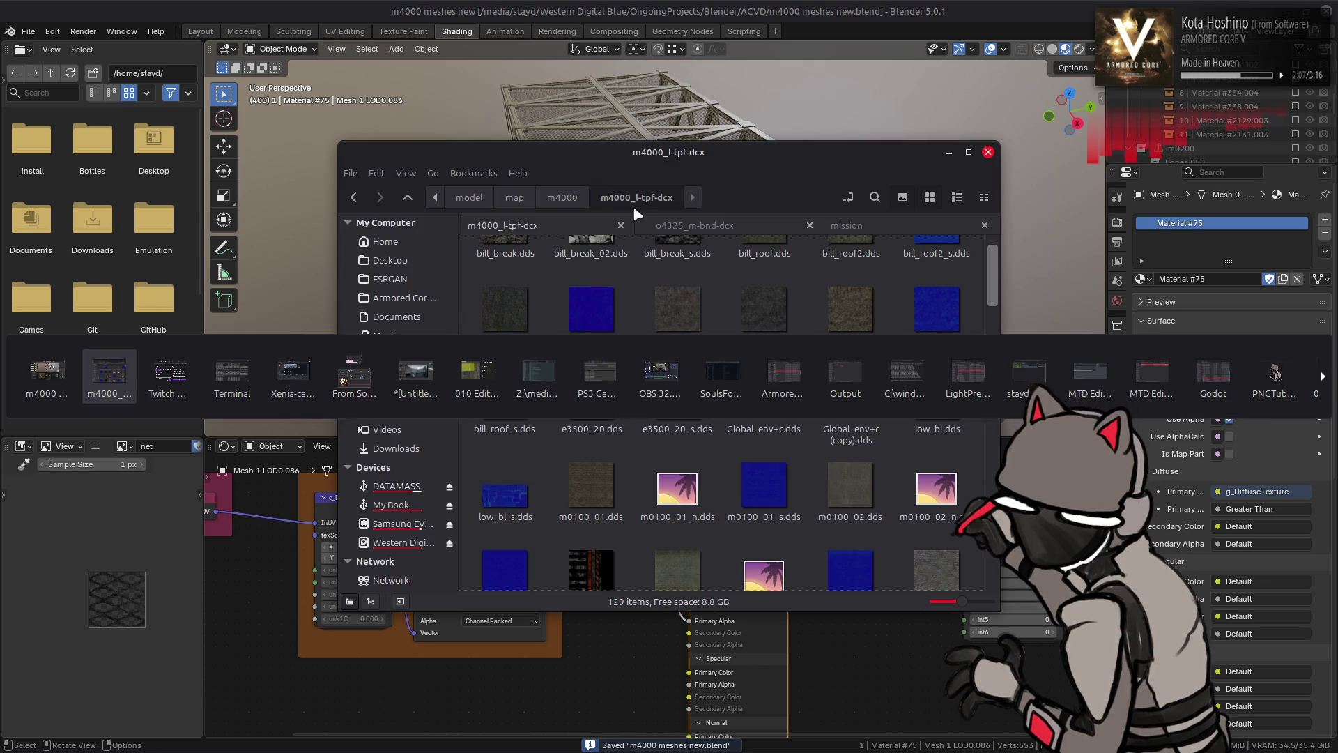
{"action": "scroll", "coordinate": [712, 342], "scroll_direction": "down", "scroll_amount": 10}
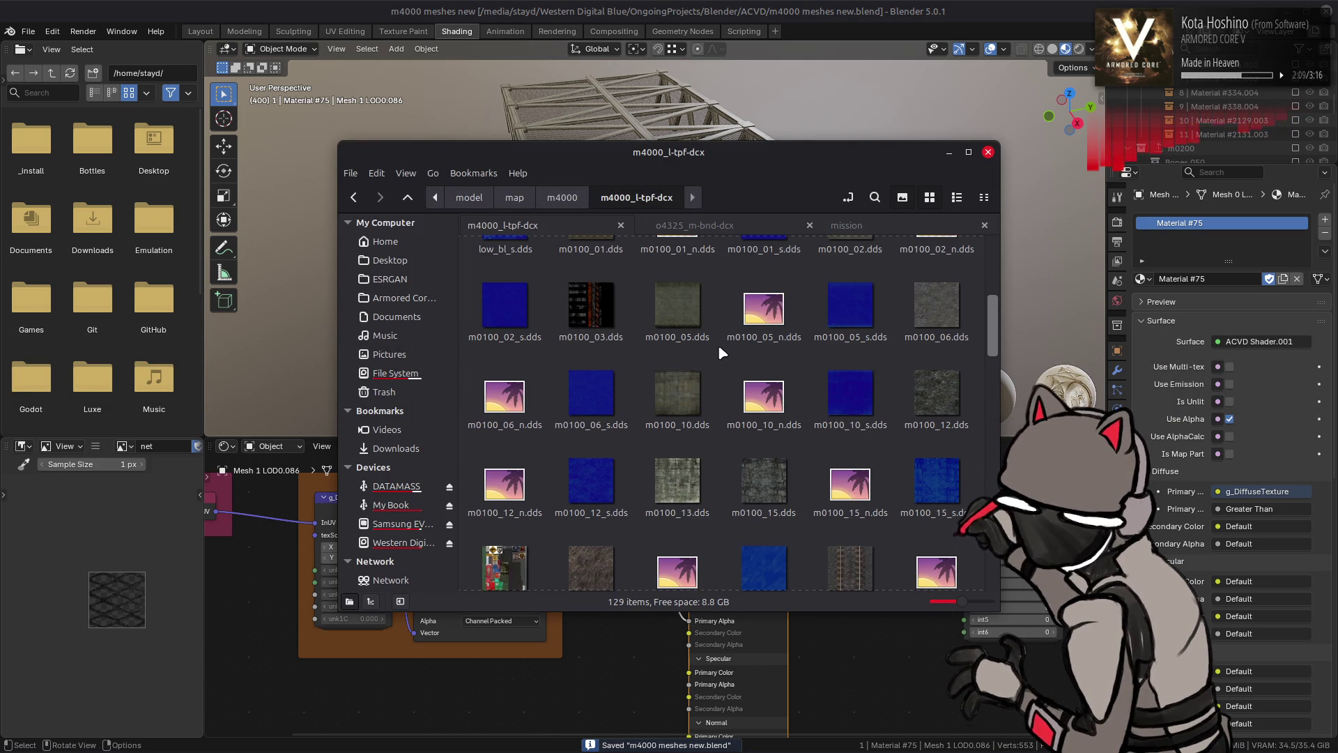
{"action": "scroll", "coordinate": [719, 348], "scroll_direction": "down", "scroll_amount": 3}
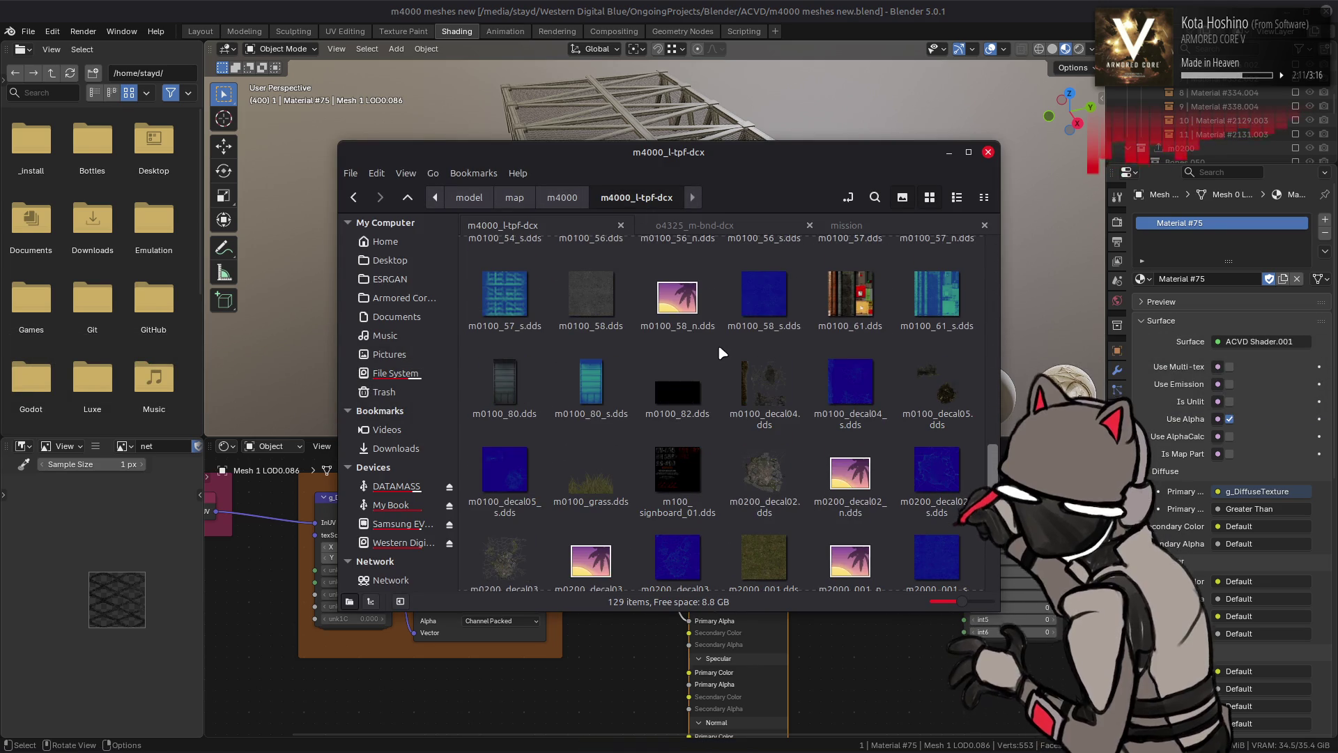
{"action": "scroll", "coordinate": [721, 354], "scroll_direction": "down", "scroll_amount": 1}
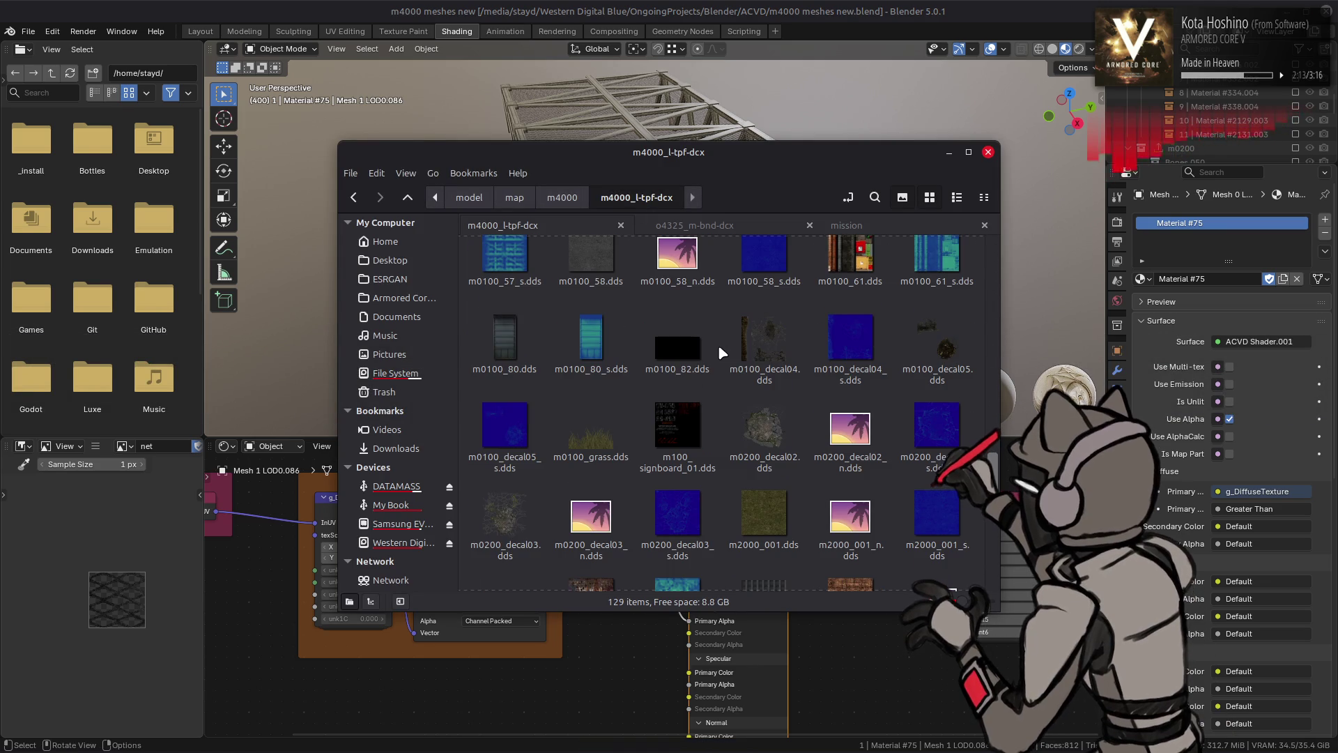
{"action": "scroll", "coordinate": [717, 345], "scroll_direction": "down", "scroll_amount": 4}
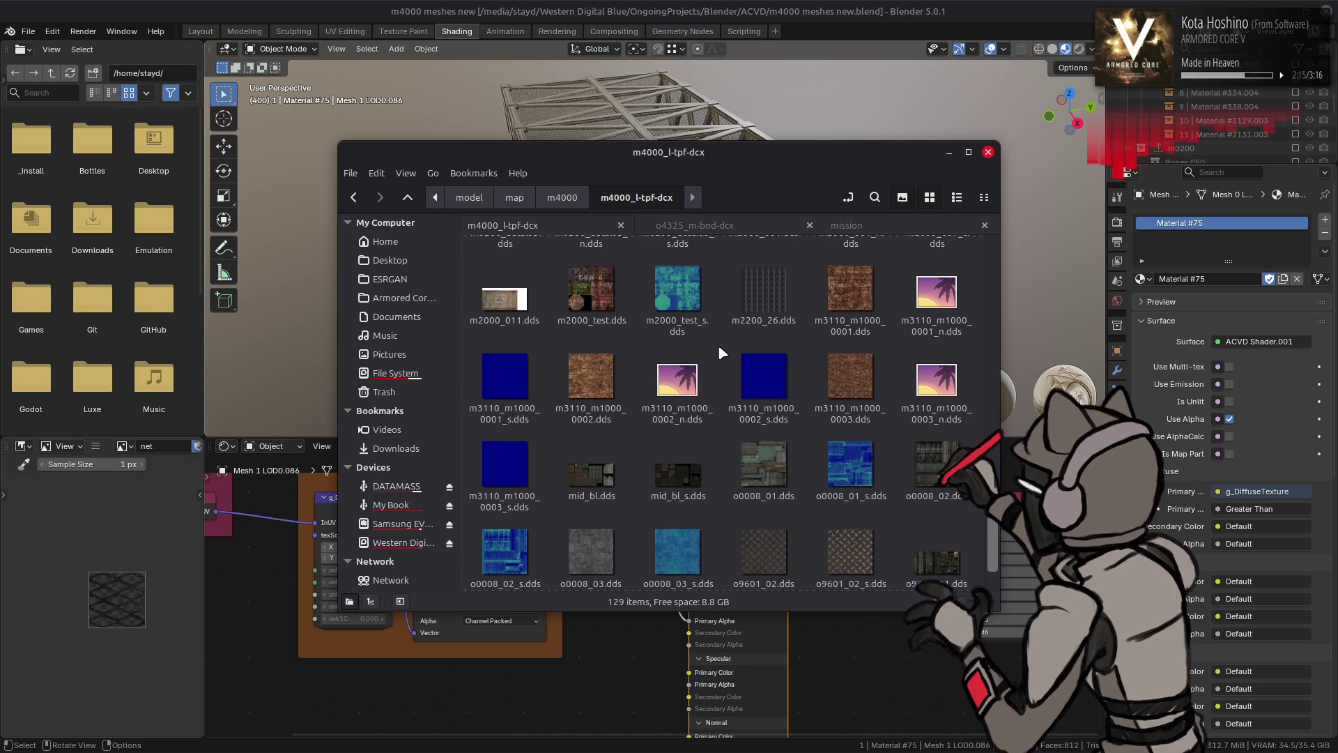
{"action": "key", "text": "alt+Left"}
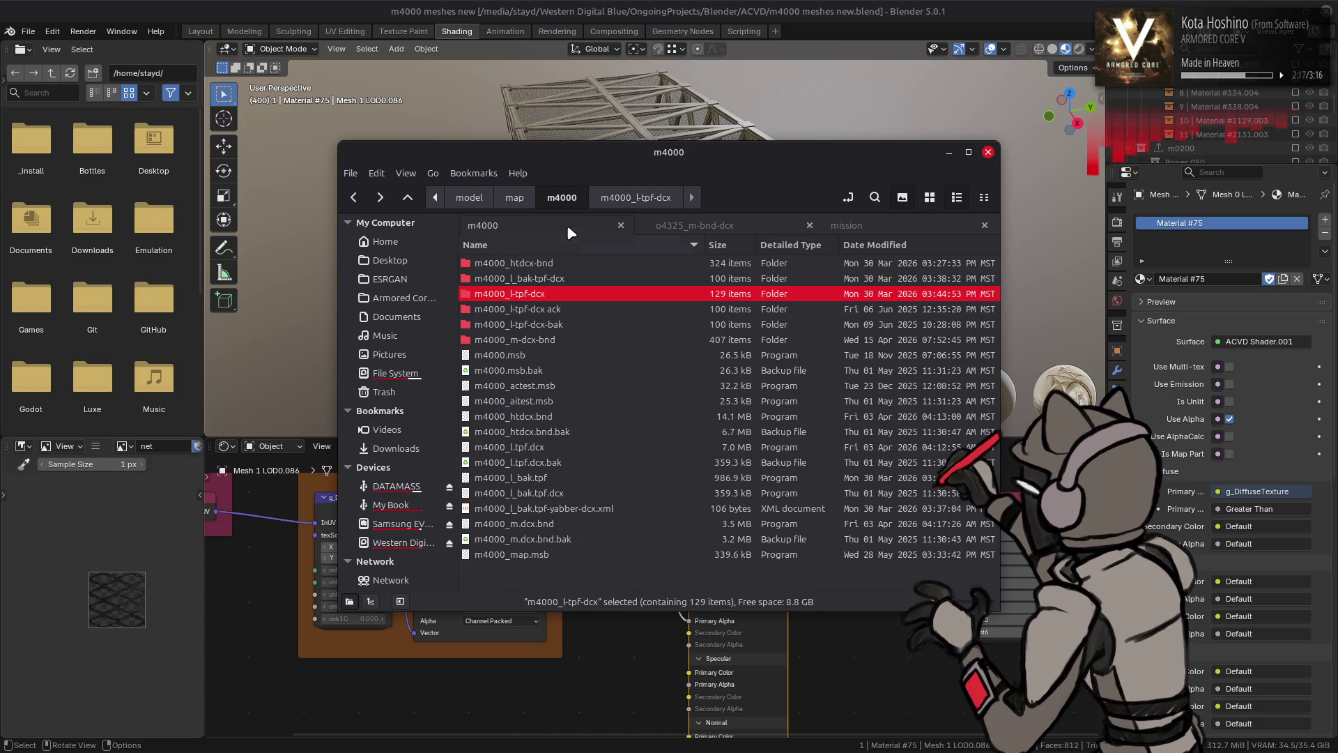
{"action": "left_click", "coordinate": [707, 227]}
{"action": "key", "text": "alt+Left"}
{"action": "key", "text": "alt+Left"}
{"action": "scroll", "coordinate": [638, 363], "scroll_direction": "up", "scroll_amount": 10}
Open o0006 > o0006-tpf, select net.dds, and bring GIMP forward
{"action": "double_click", "coordinate": [558, 278]}
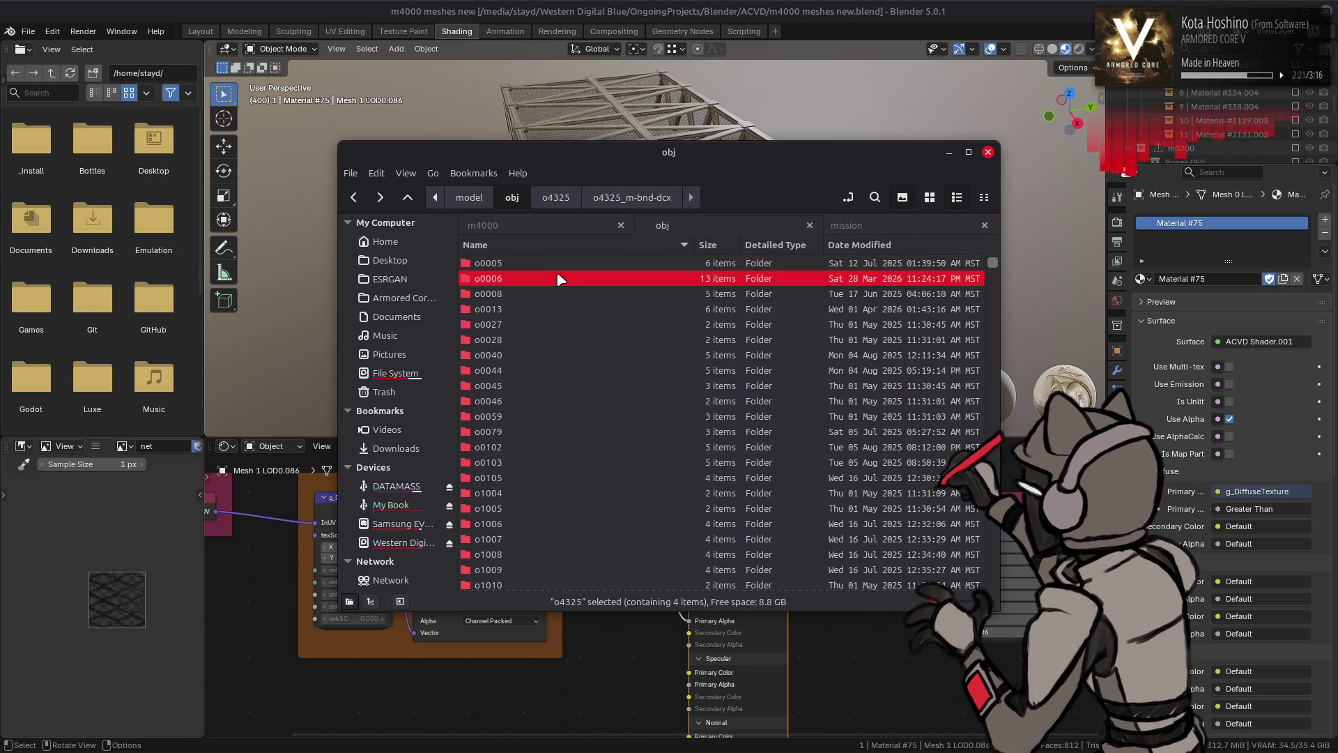
{"action": "double_click", "coordinate": [559, 295]}
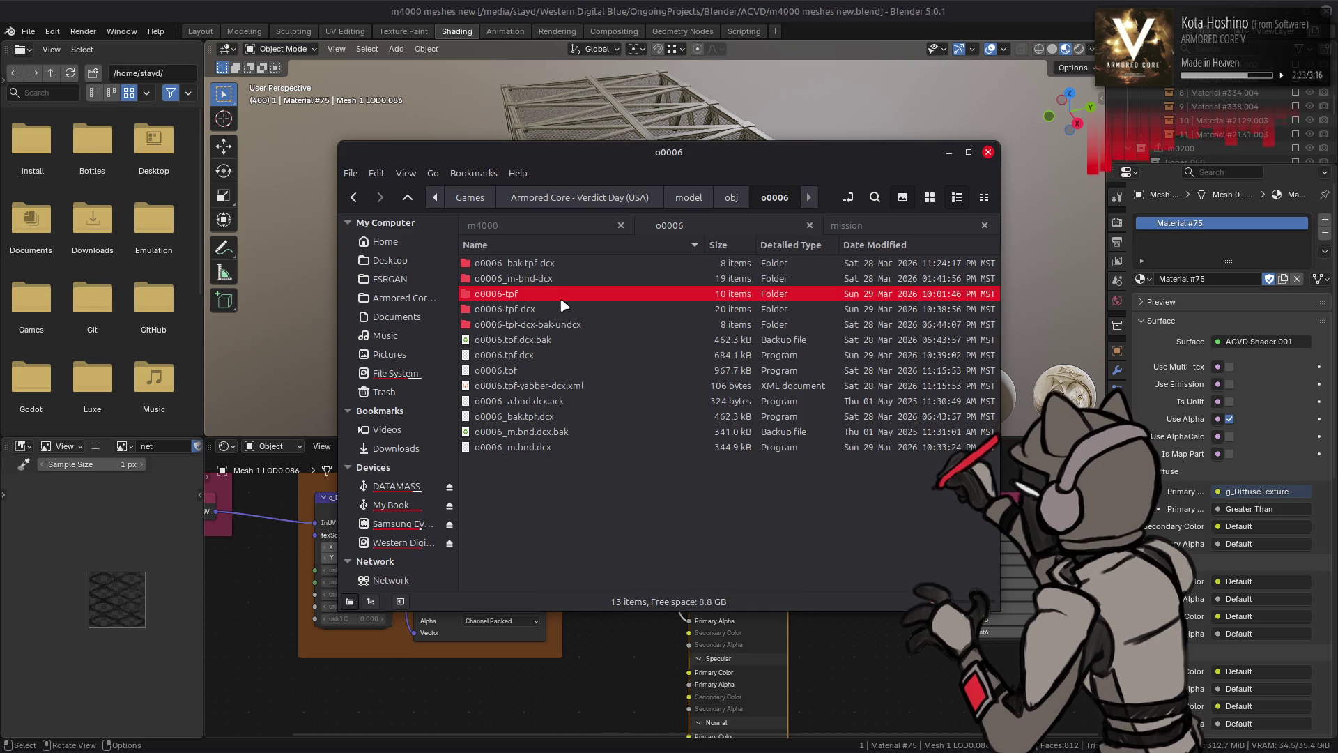
{"action": "left_click", "coordinate": [680, 272]}
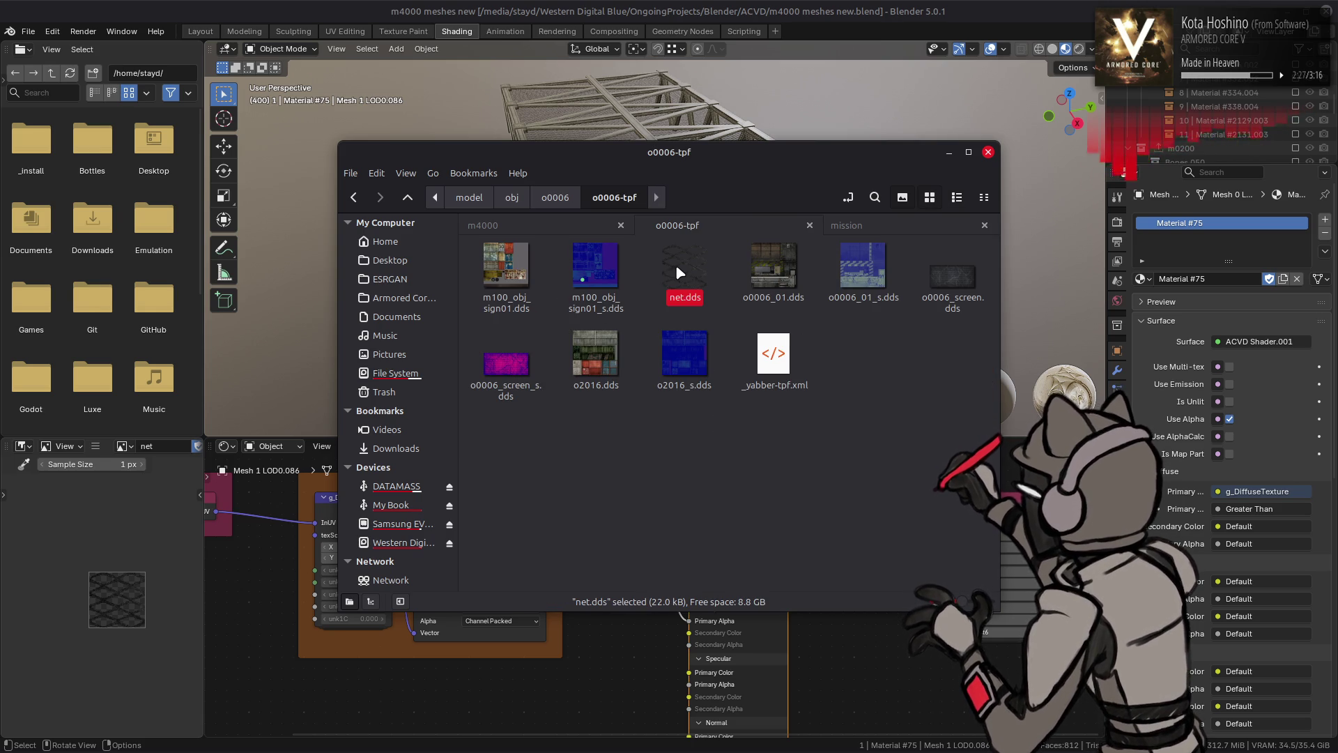
{"action": "mouse_move", "coordinate": [679, 272]}
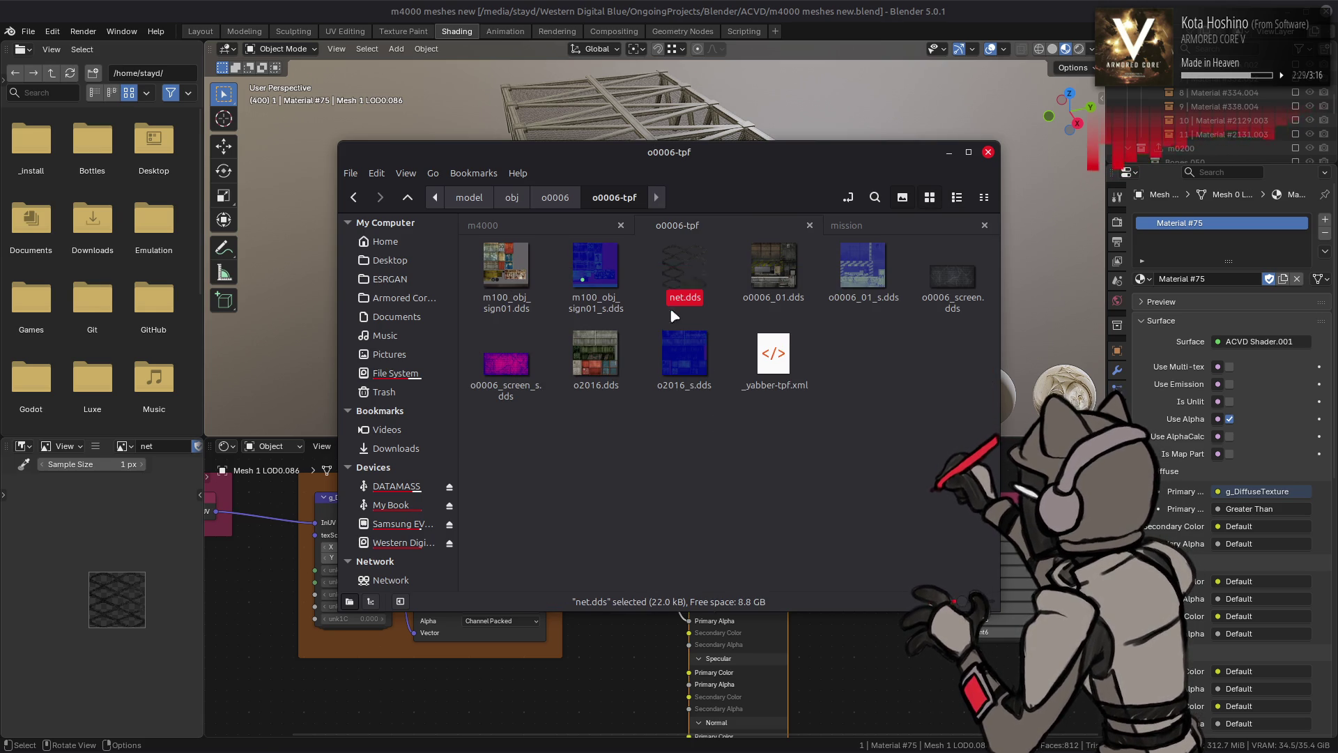
{"action": "left_click", "coordinate": [258, 735]}
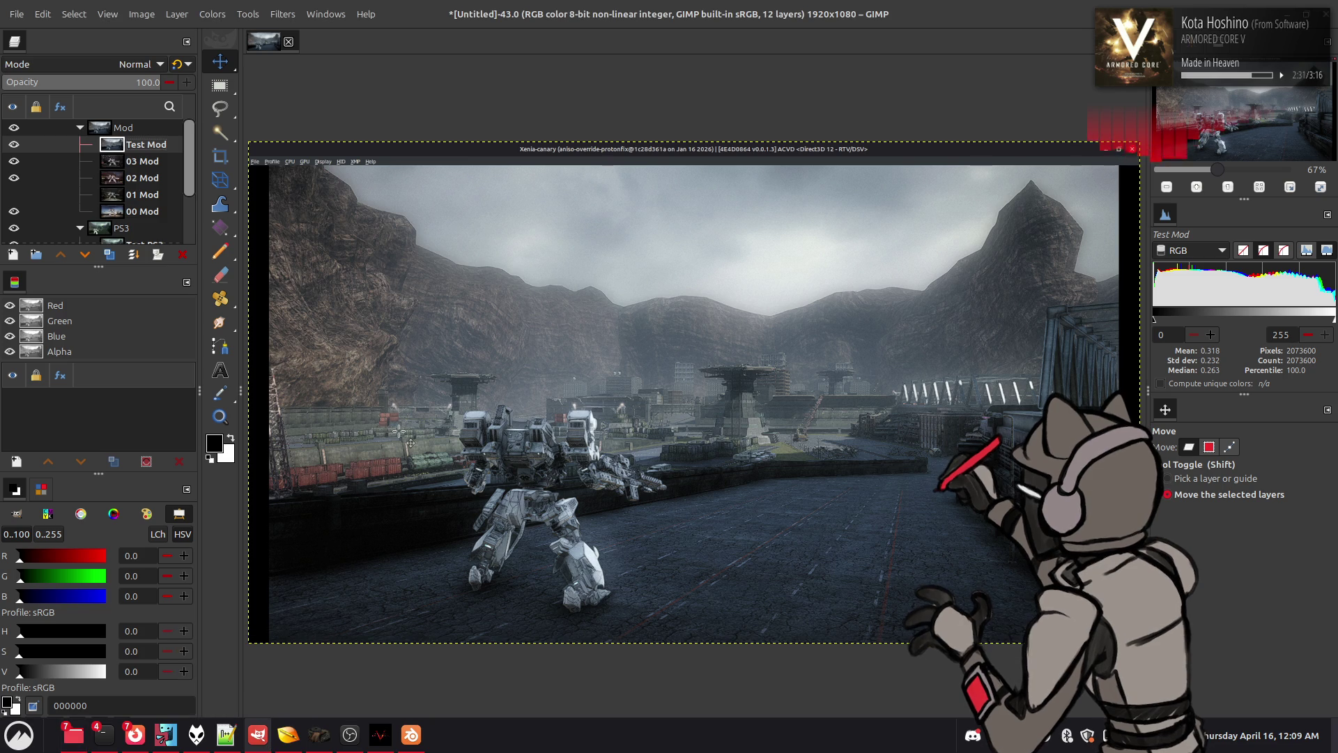
Open net.dds in GIMP with Load mipmaps enabled
{"action": "key", "text": "alt+Tab"}
{"action": "left_click_drag", "start_coordinate": [671, 262], "coordinate": [219, 46]}
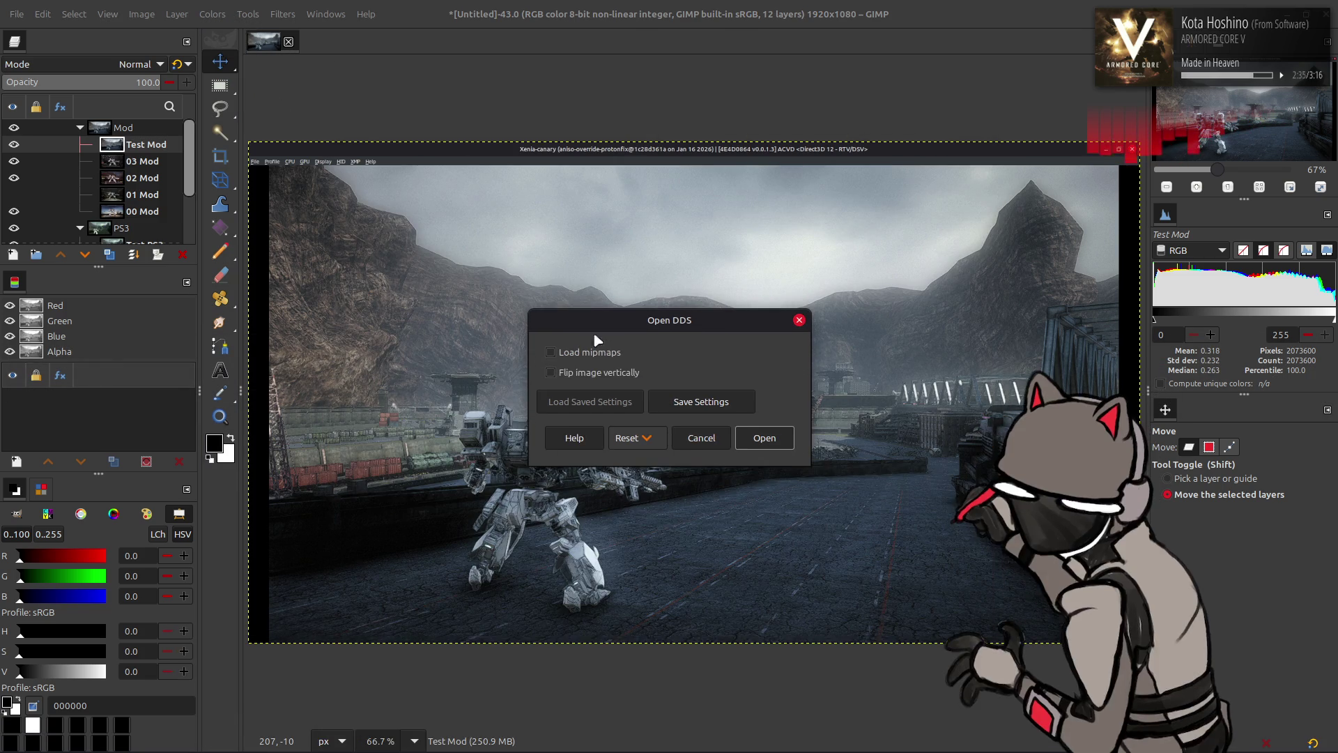
{"action": "left_click", "coordinate": [590, 352]}
{"action": "left_click", "coordinate": [764, 438]}
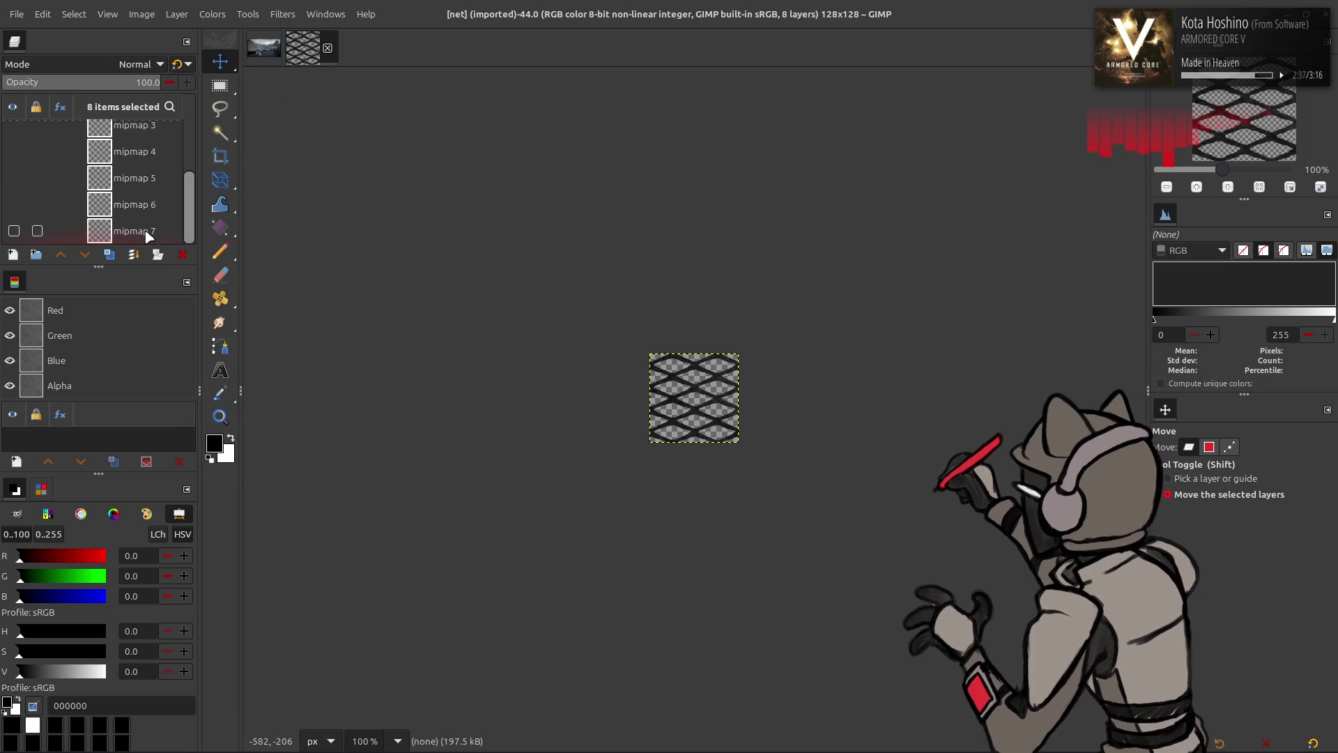
Inspect the mipmap layers and the Scale Layer size without scaling, then close the image and return to Blender
{"action": "left_click", "coordinate": [148, 235]}
{"action": "left_click", "coordinate": [177, 14]}
{"action": "left_click", "coordinate": [252, 244]}
{"action": "left_click", "coordinate": [699, 484]}
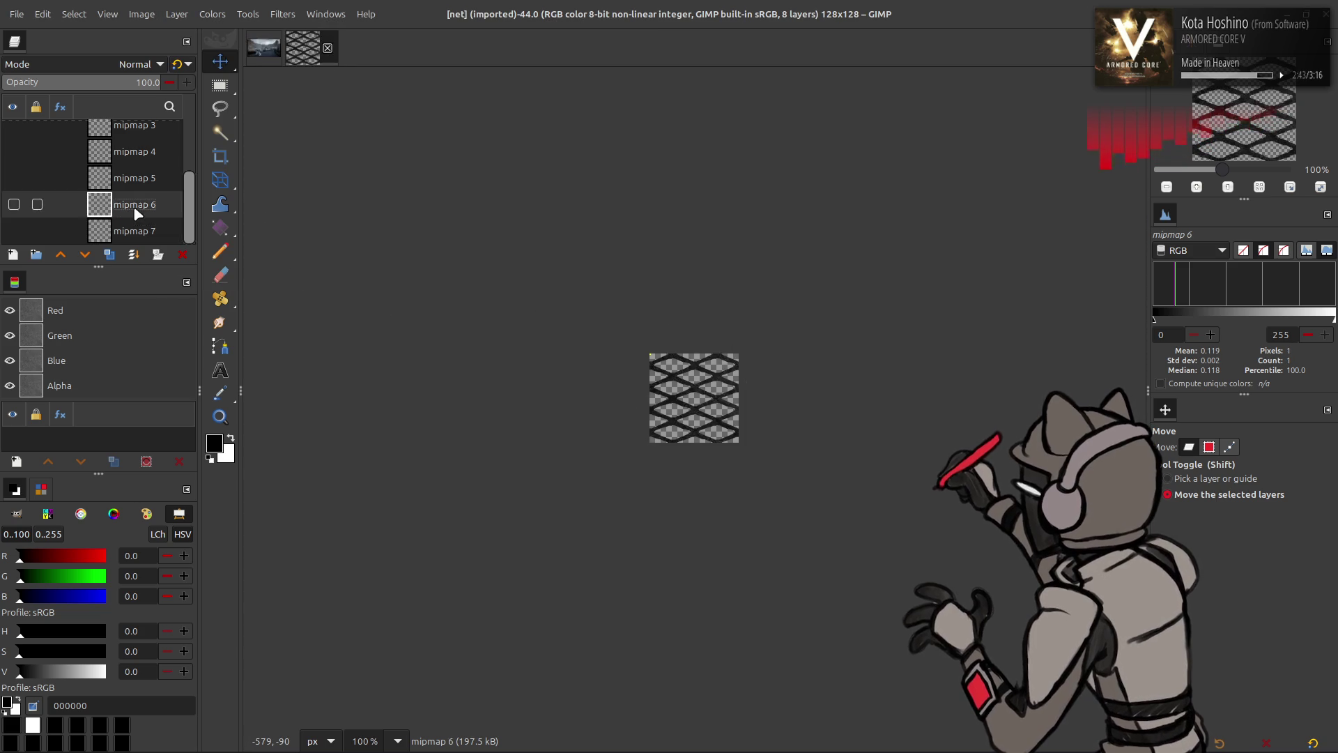
{"action": "left_click", "coordinate": [140, 152]}
{"action": "left_click", "coordinate": [327, 48]}
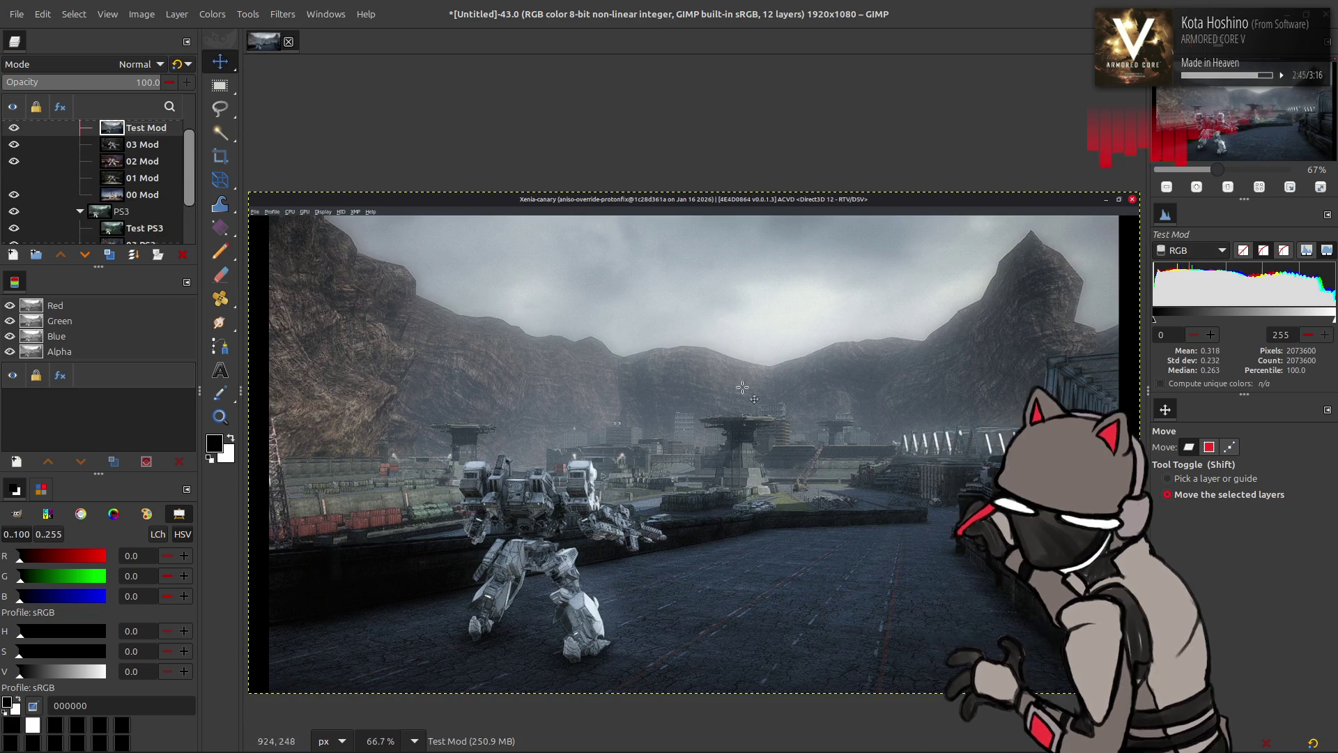
{"action": "key", "text": "alt+Tab"}
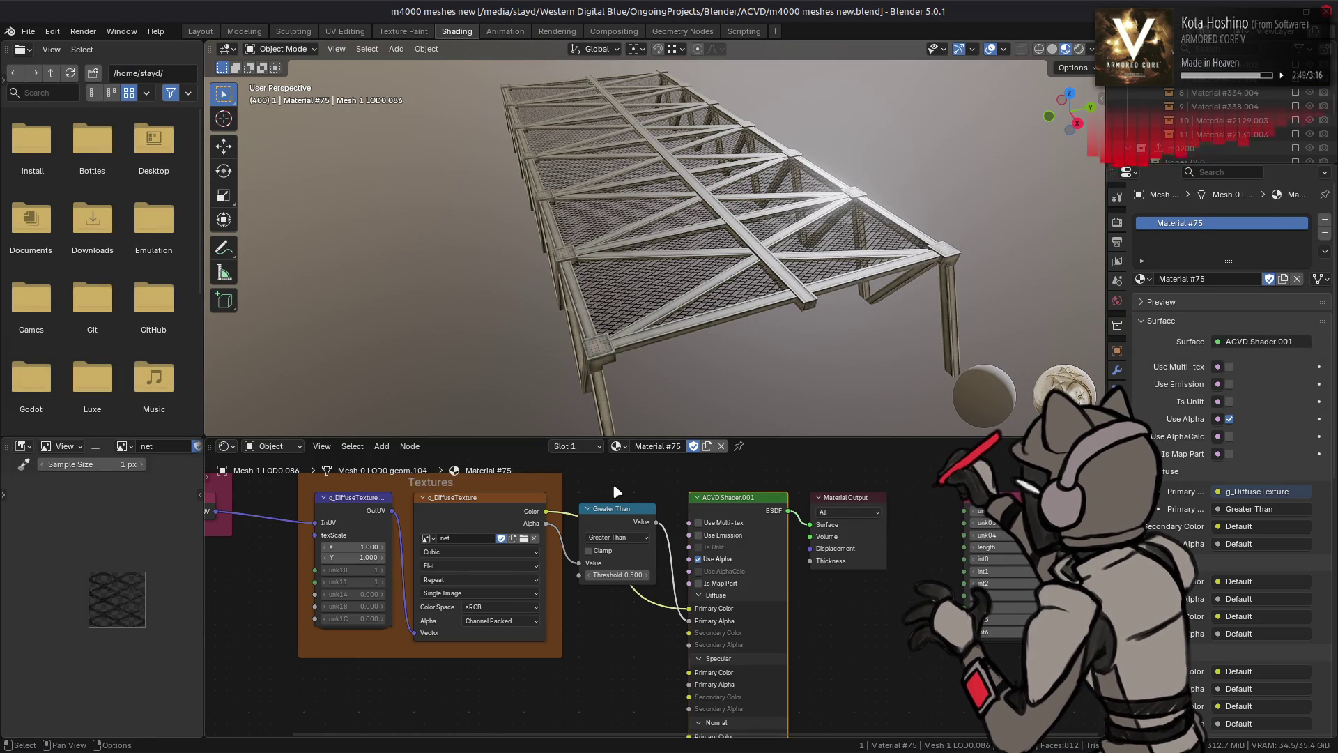
{"action": "key", "text": "alt+Tab"}
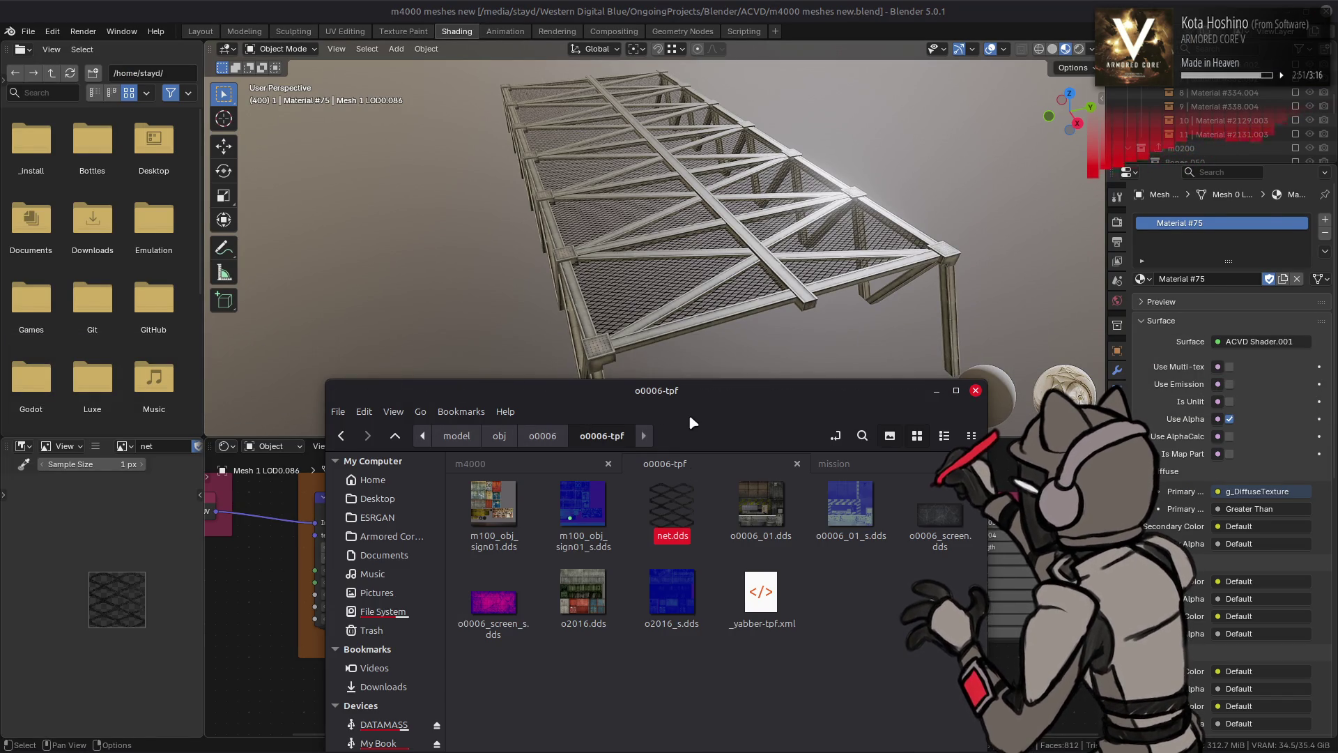
Go from the o0006-tpf folder to the m4000 tab and open the m4000_l-tpf-dcx texture folder
{"action": "left_click_drag", "start_coordinate": [688, 417], "coordinate": [658, 213]}
{"action": "left_click", "coordinate": [629, 300]}
{"action": "key", "text": "alt+Left"}
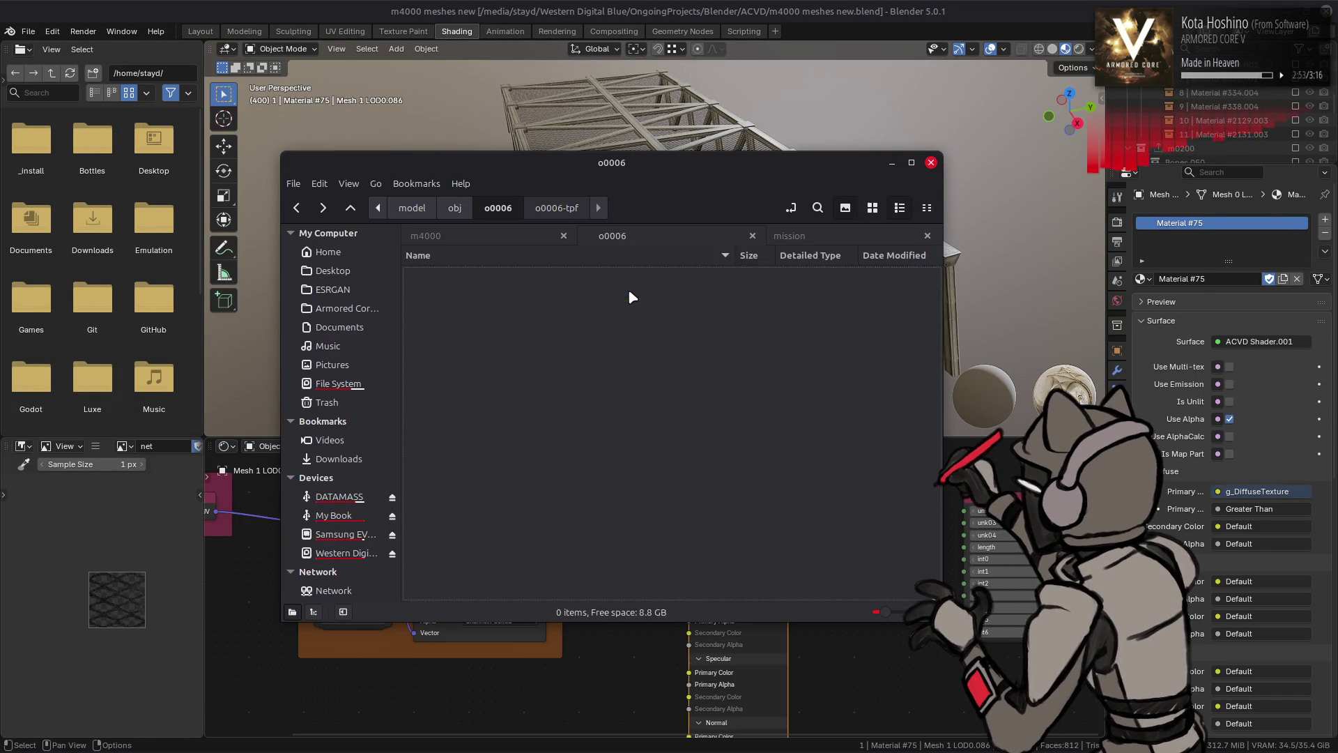
{"action": "left_click", "coordinate": [518, 239]}
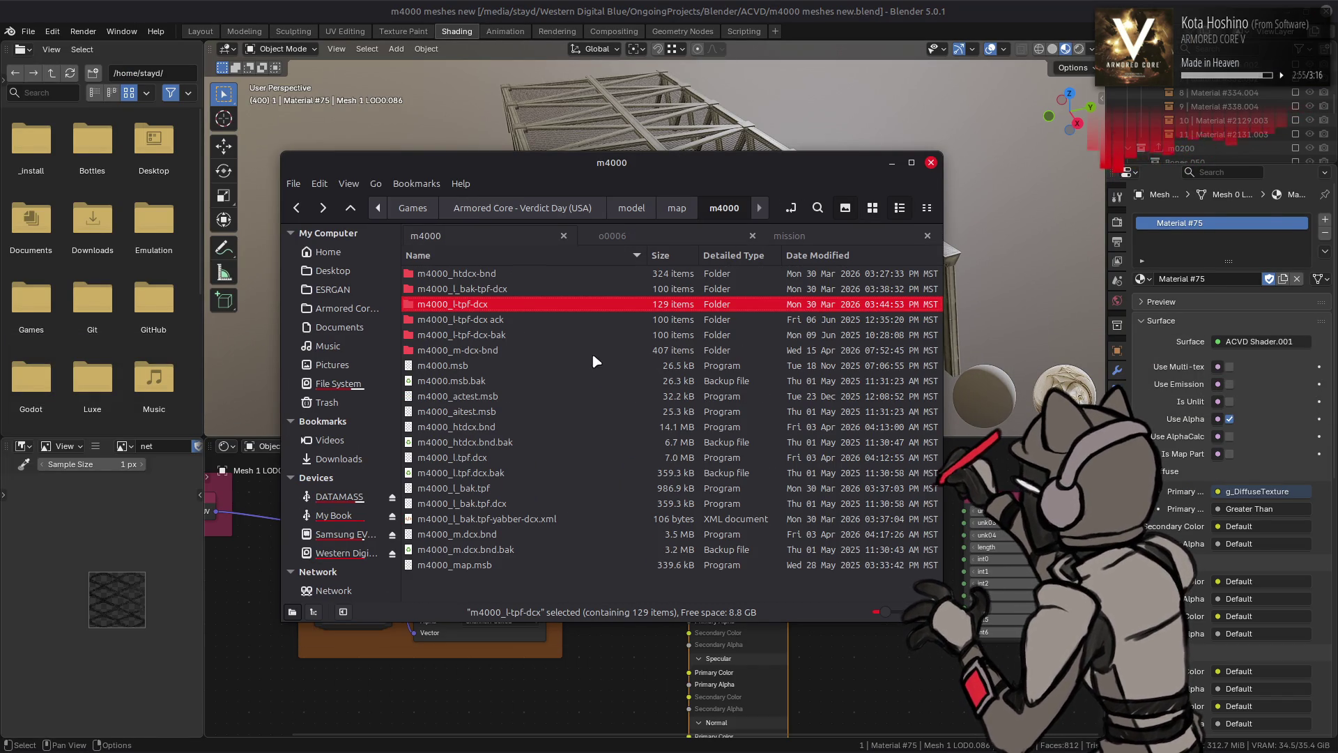
{"action": "double_click", "coordinate": [514, 307]}
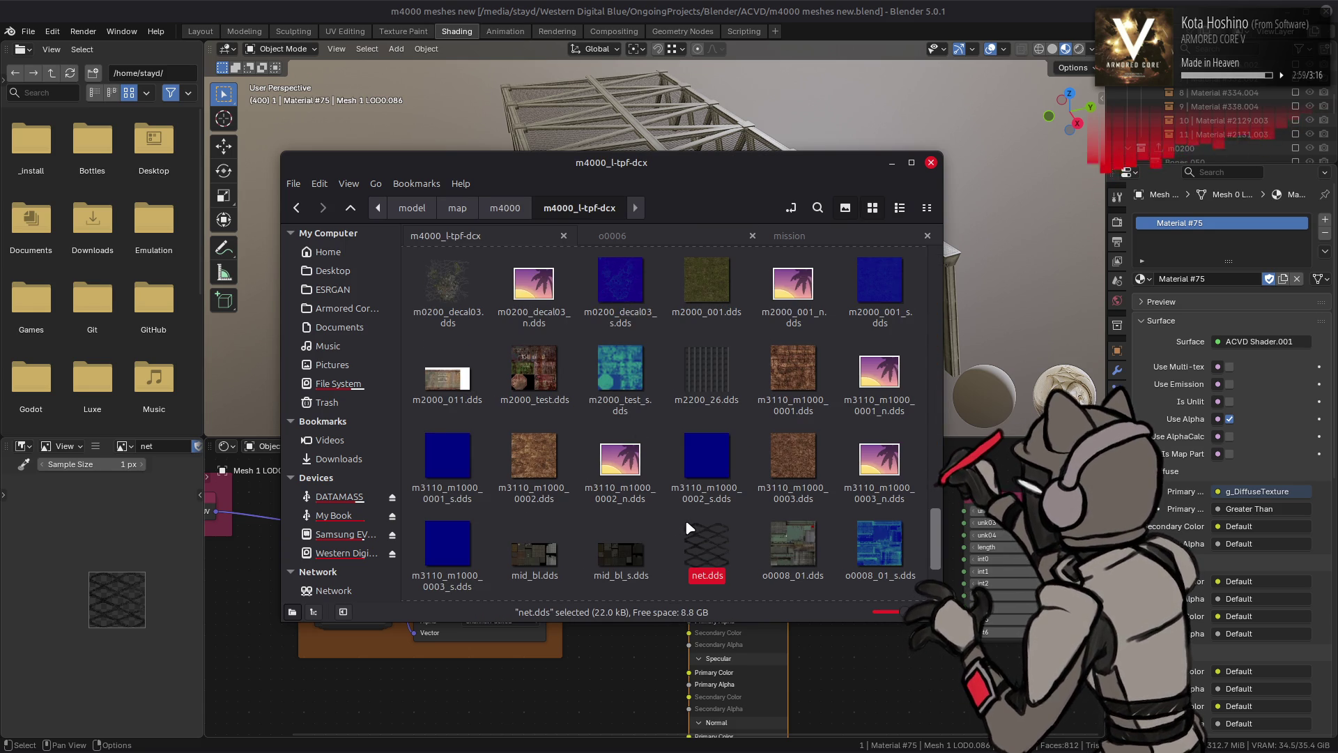
Rename the copied net.dds texture in m4000_l-tpf-dcx to fence.dds
{"action": "right_click", "coordinate": [712, 538]}
{"action": "left_click", "coordinate": [759, 446]}
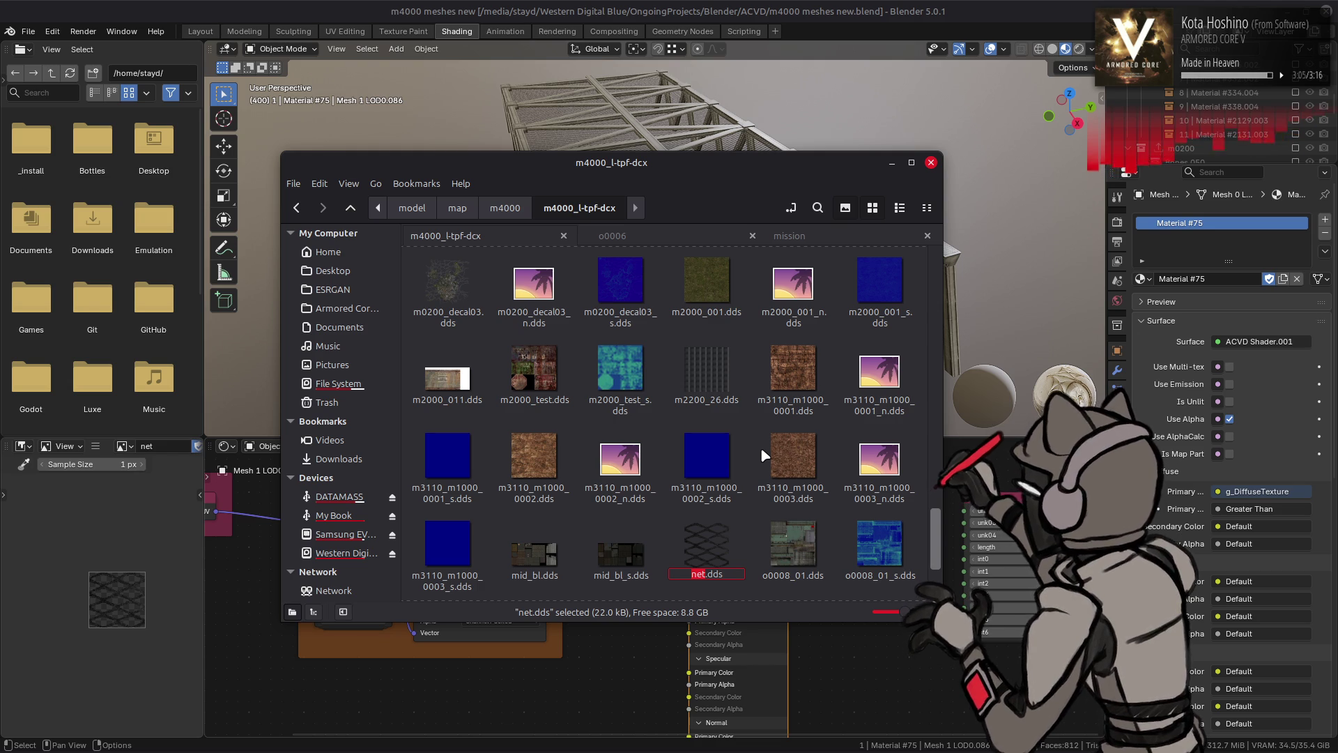
{"action": "type", "text": "fence"}
{"action": "key", "text": "Return"}
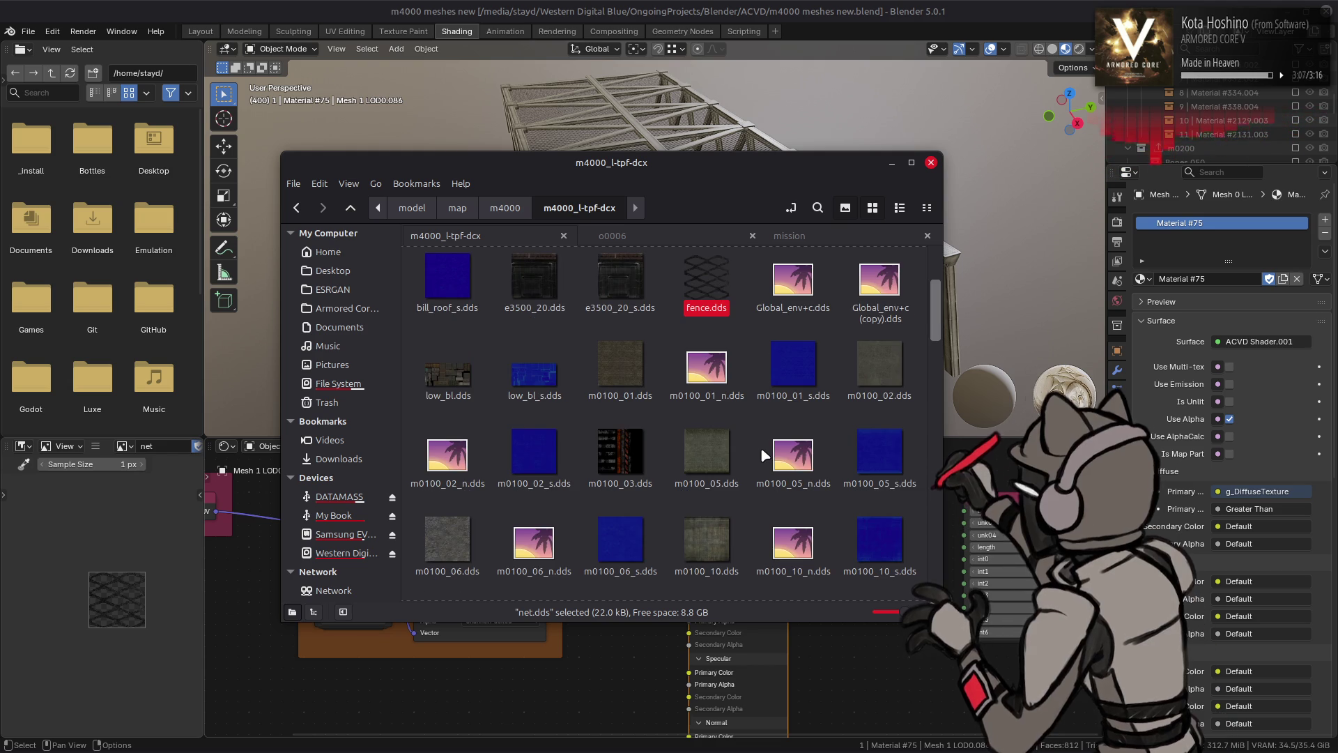
{"action": "right_click", "coordinate": [707, 299]}
{"action": "left_click", "coordinate": [760, 470]}
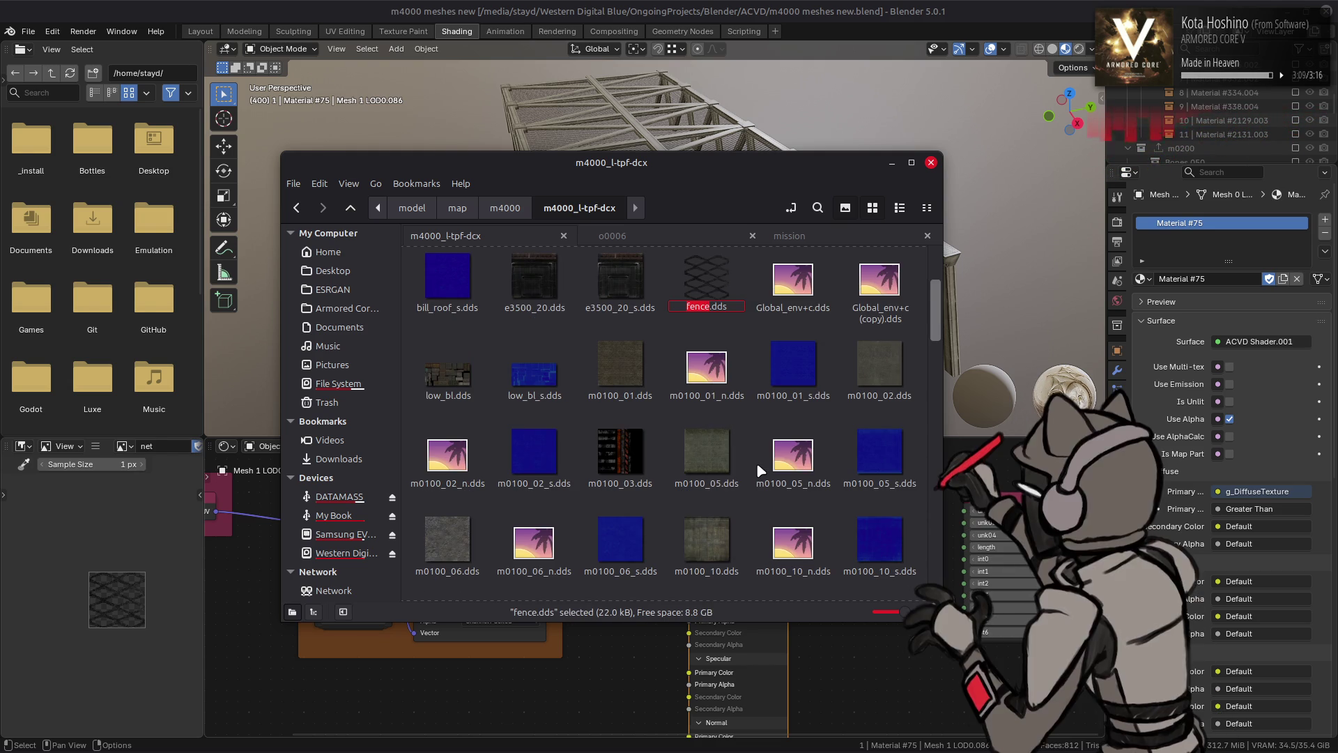
{"action": "left_click", "coordinate": [707, 331]}
{"action": "left_click", "coordinate": [708, 279]}
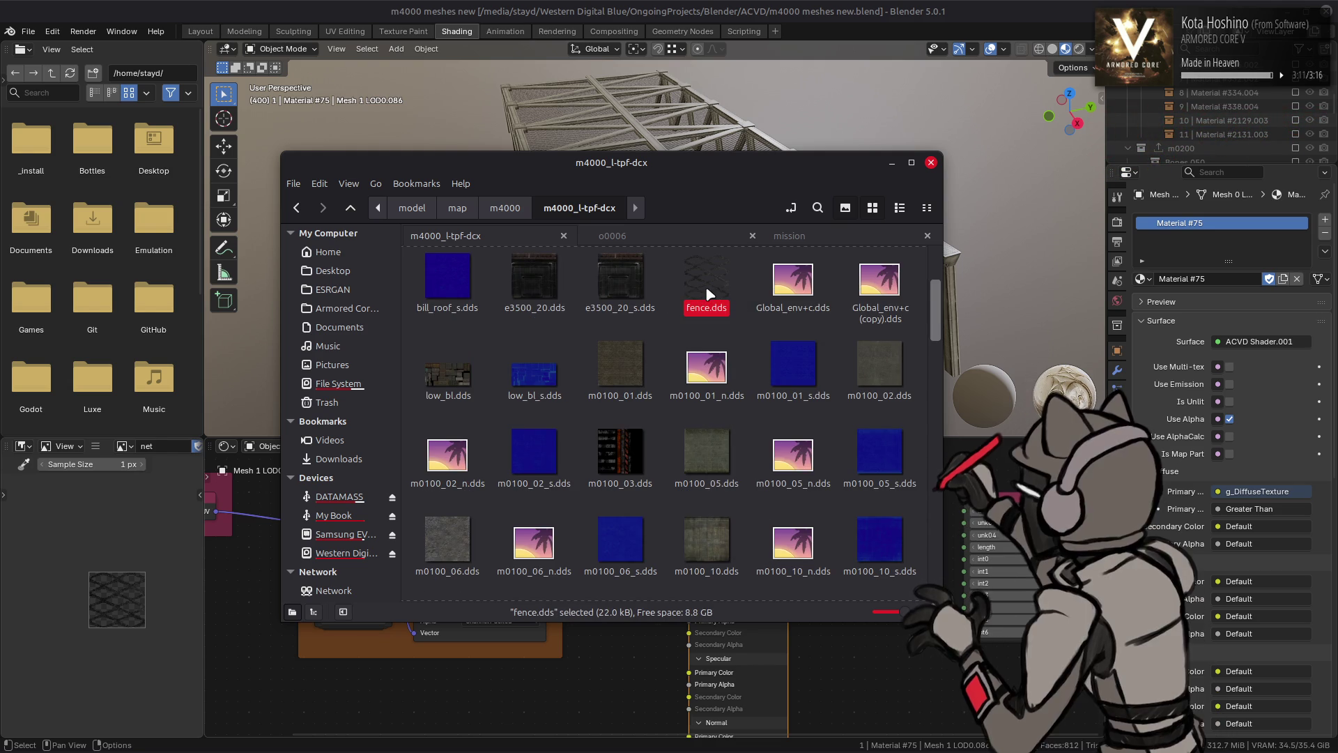
{"action": "left_click", "coordinate": [752, 354]}
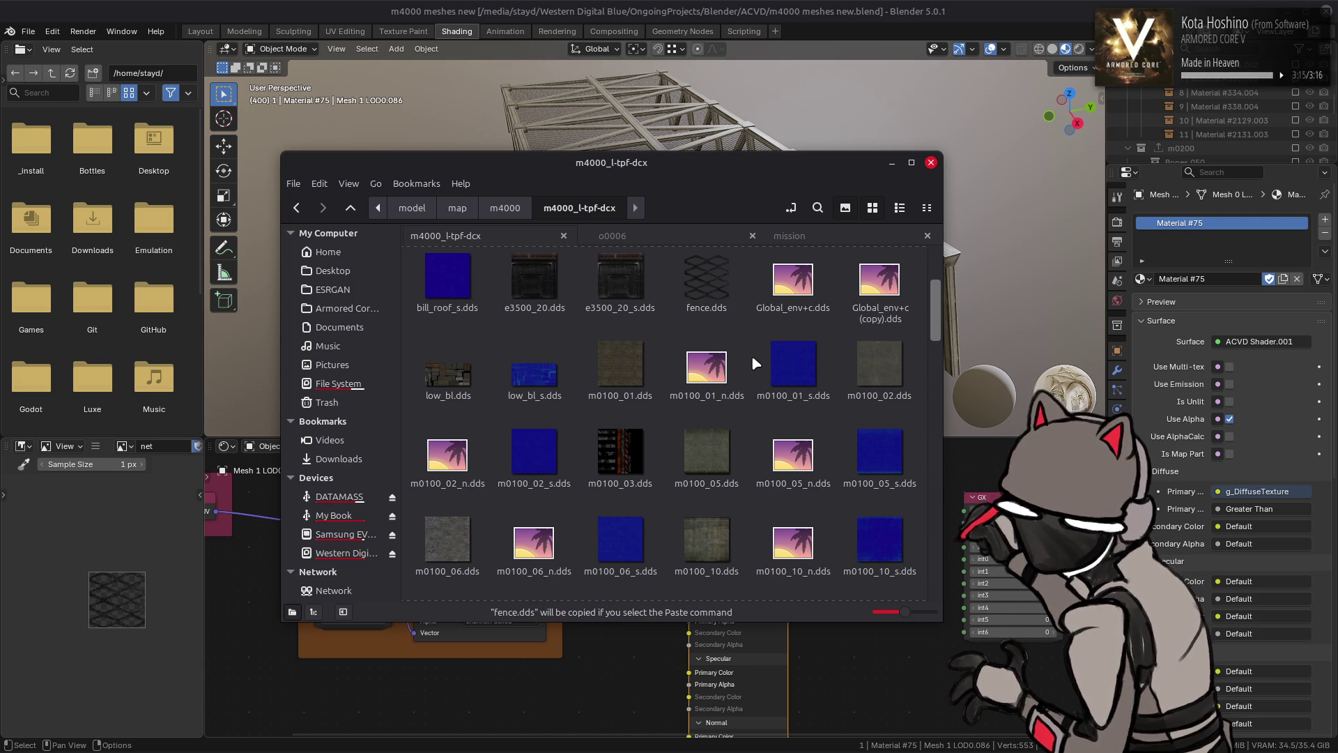
{"action": "key", "text": "alt+Left"}
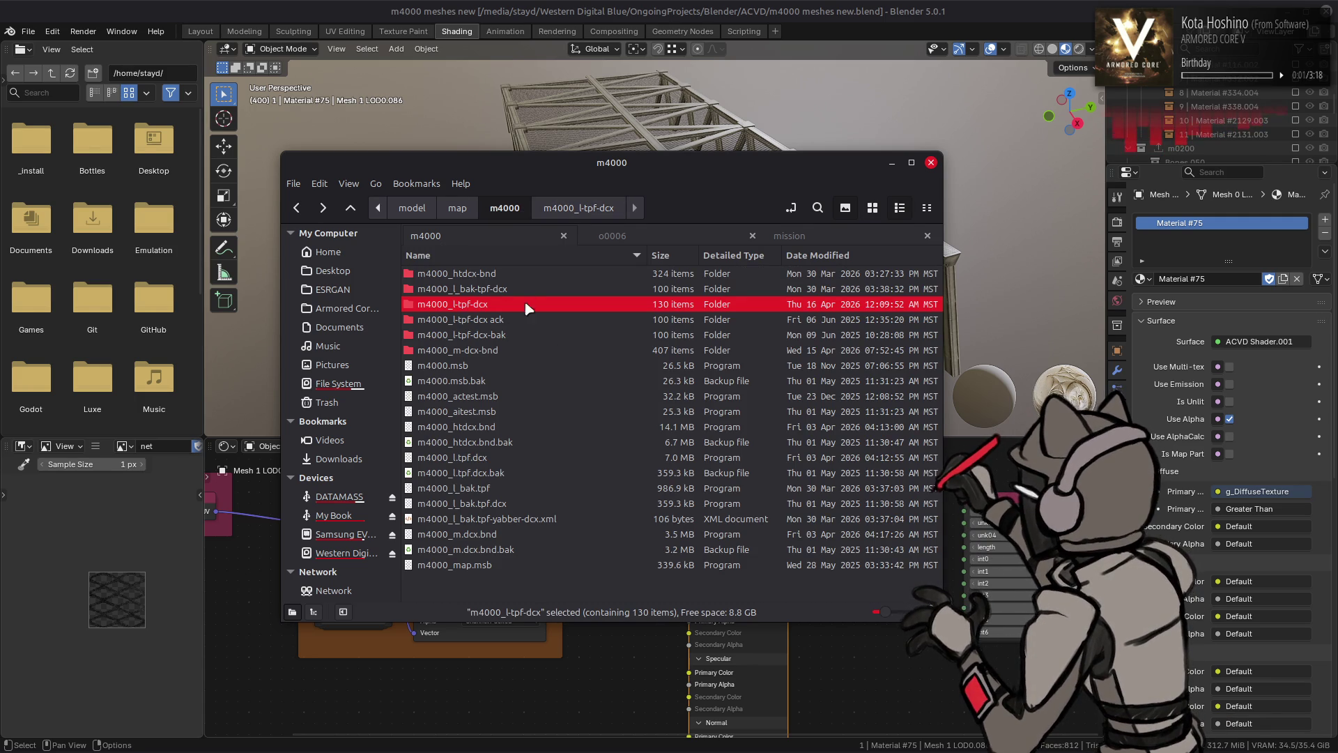
{"action": "key", "text": "alt+Right"}
Open _yabber-tpf.xml from m4000_l-tpf-dcx in Notepad++ via Open With
{"action": "scroll", "coordinate": [579, 383], "scroll_direction": "down", "scroll_amount": 10}
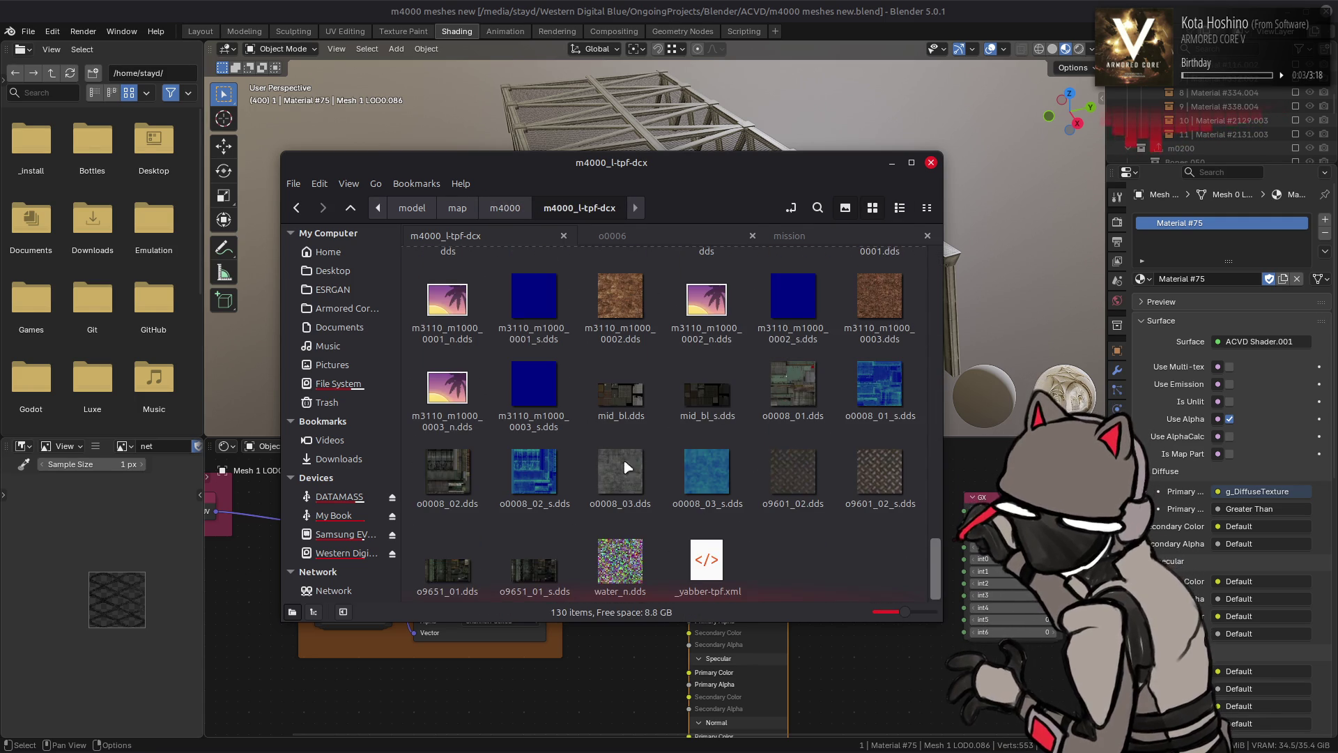
{"action": "right_click", "coordinate": [710, 570]}
{"action": "mouse_move", "coordinate": [792, 354]}
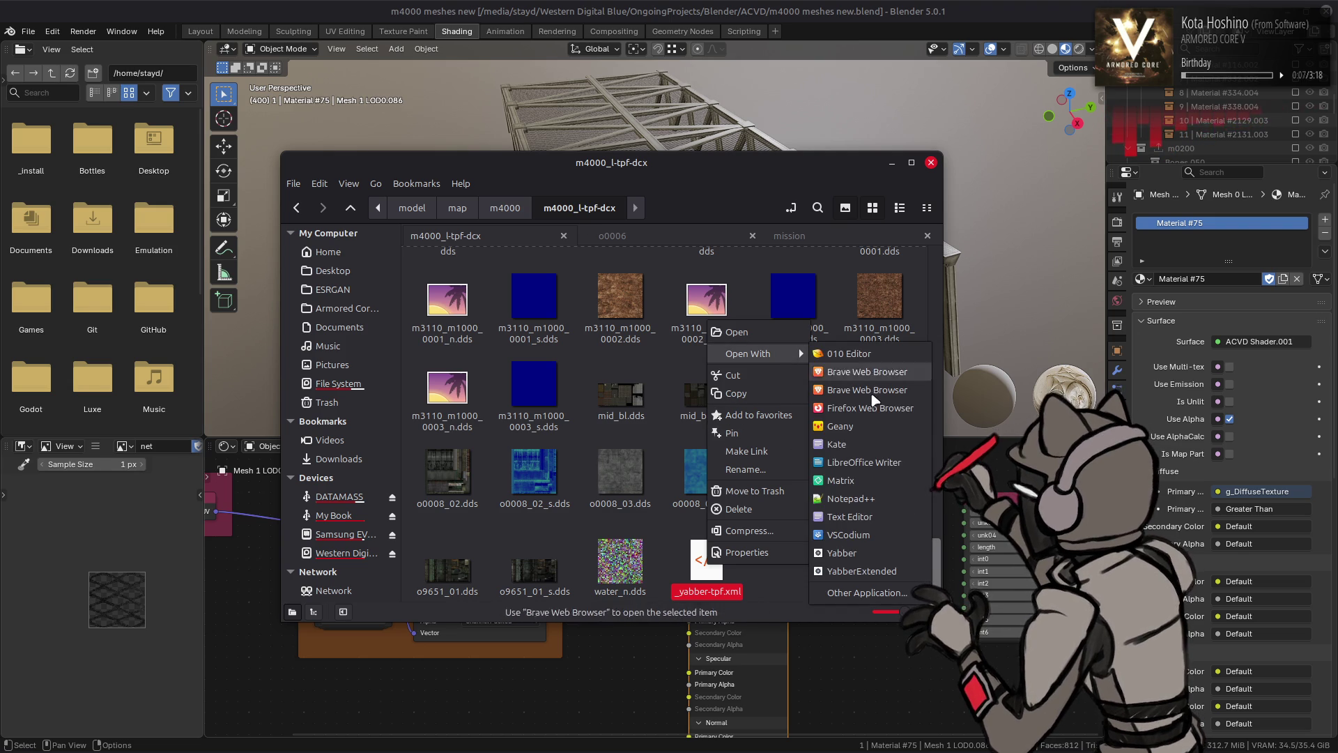
{"action": "left_click", "coordinate": [899, 497]}
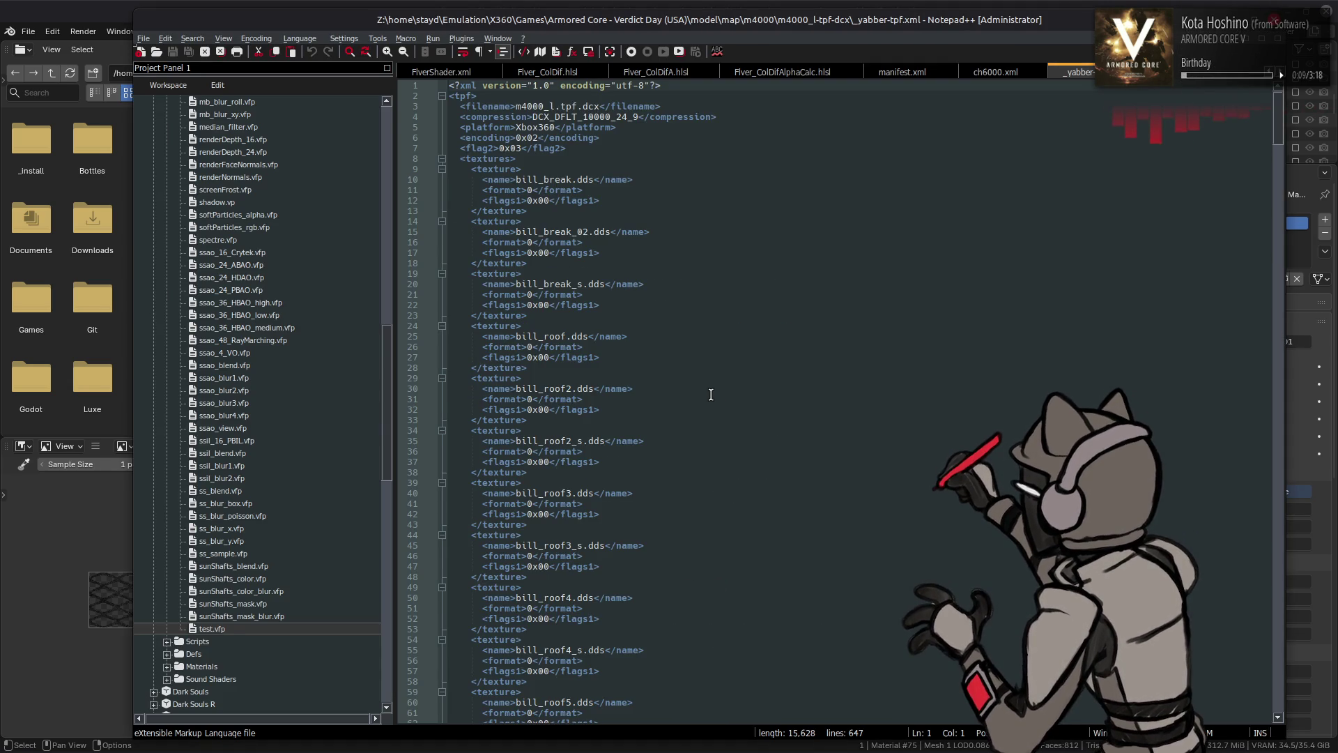
Duplicate the m0100_grass texture entry at the end of the texture list
{"action": "scroll", "coordinate": [708, 395], "scroll_direction": "down", "scroll_amount": 20}
{"action": "scroll", "coordinate": [706, 395], "scroll_direction": "up", "scroll_amount": 10}
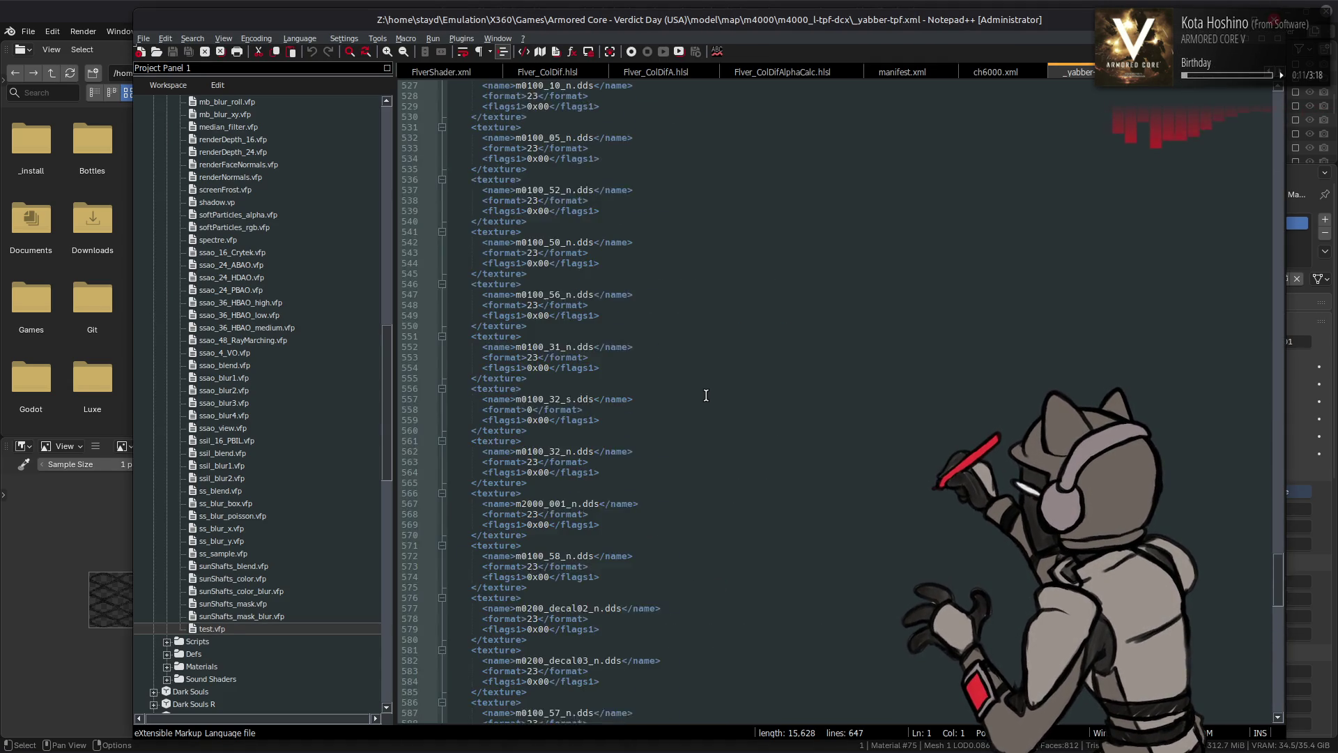
{"action": "scroll", "coordinate": [706, 395], "scroll_direction": "up", "scroll_amount": 2}
{"action": "left_click_drag", "start_coordinate": [528, 535], "coordinate": [470, 493]}
{"action": "key", "text": "ctrl+c"}
{"action": "left_click", "coordinate": [530, 534]}
{"action": "key", "text": "Return"}
{"action": "key", "text": "ctrl+v"}
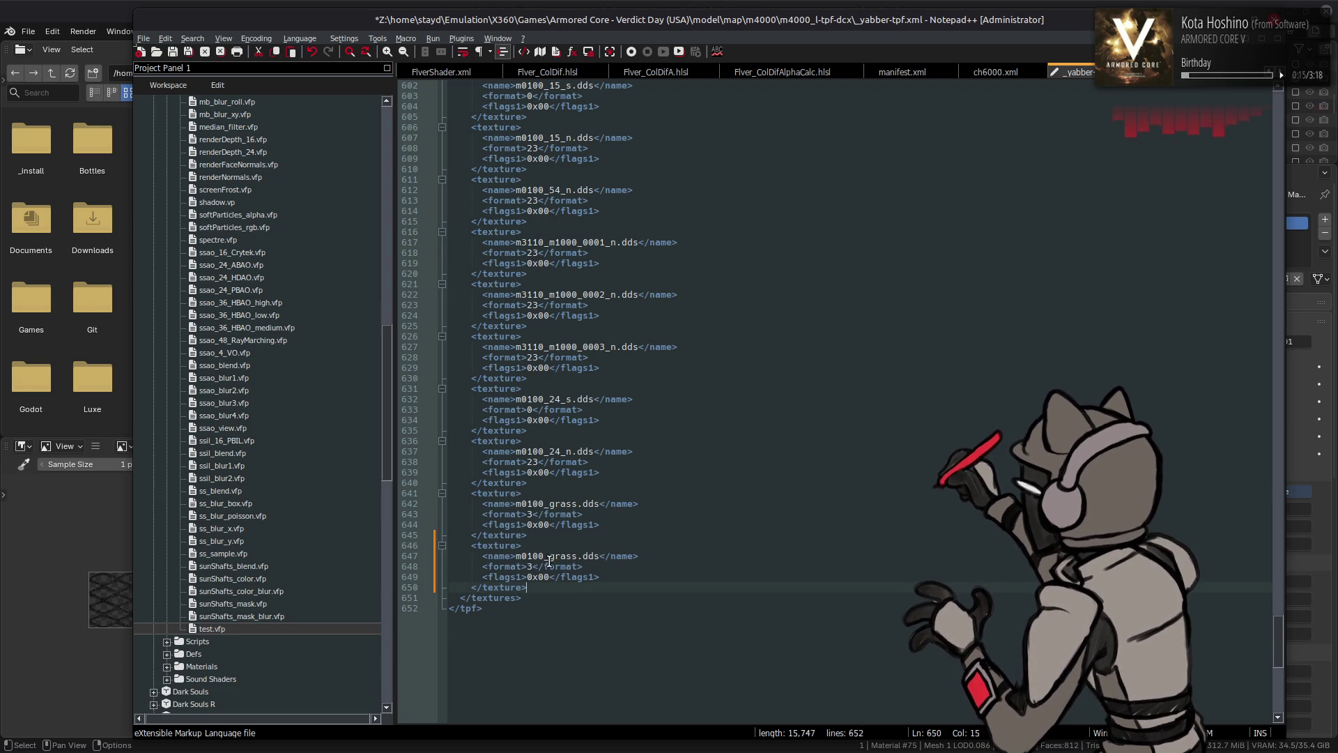
Rename the duplicated entry's m0100_grass to fence and save _yabber-tpf.xml
{"action": "double_click", "coordinate": [551, 567]}
{"action": "double_click", "coordinate": [558, 556]}
{"action": "type", "text": "fenc"}
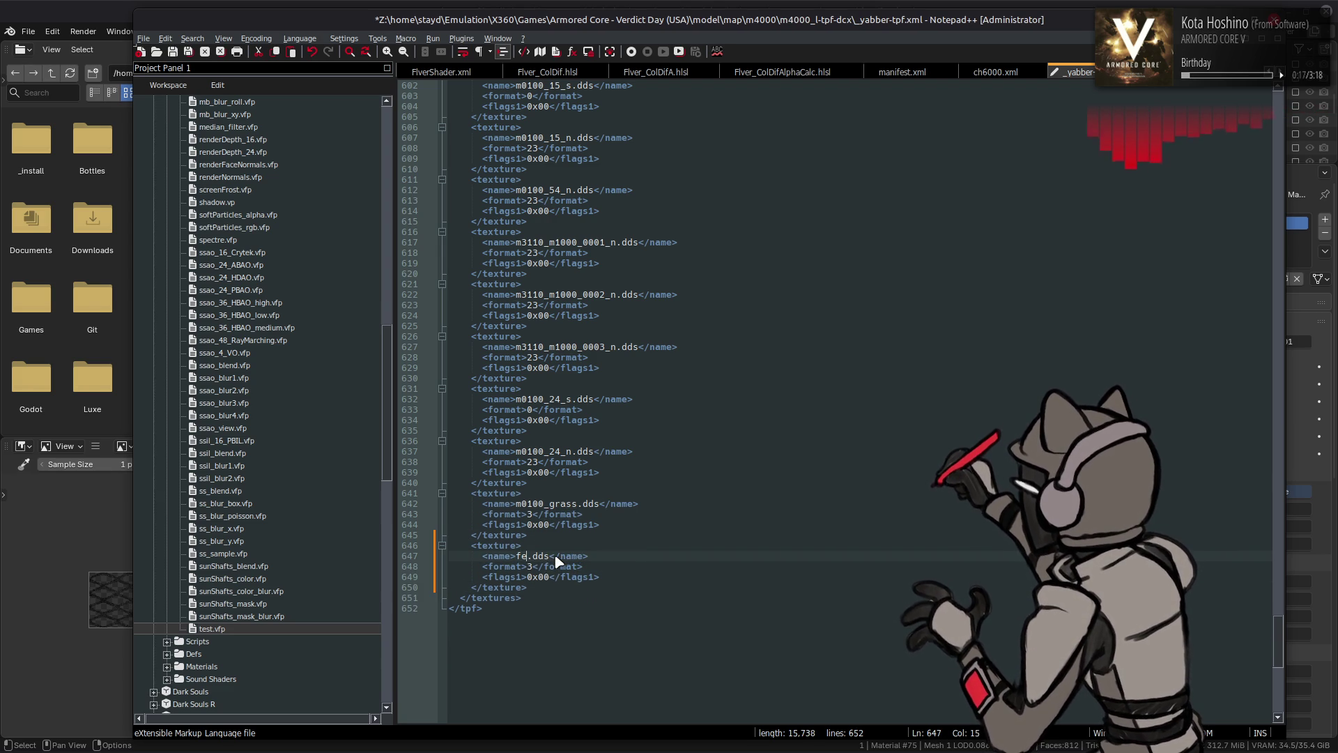
{"action": "type", "text": "e"}
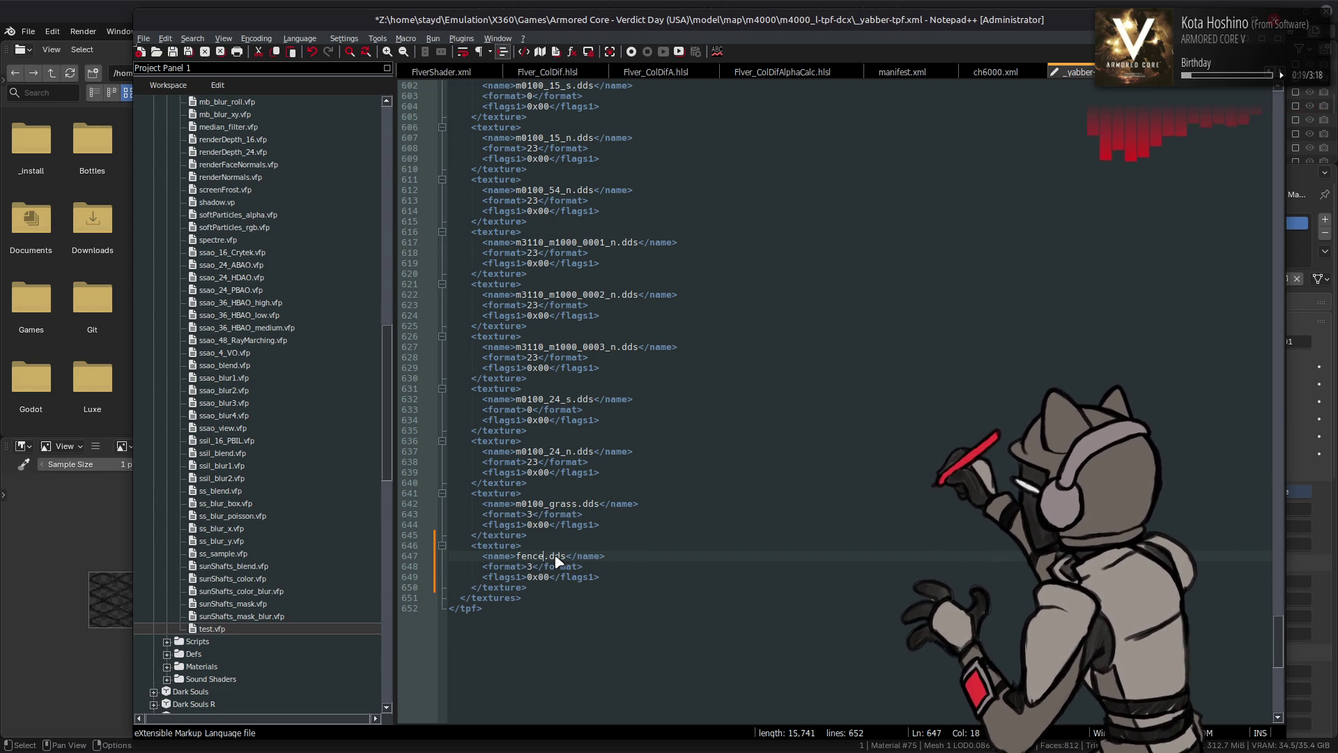
{"action": "key", "text": "ctrl+s"}
{"action": "key", "text": "alt+Tab"}
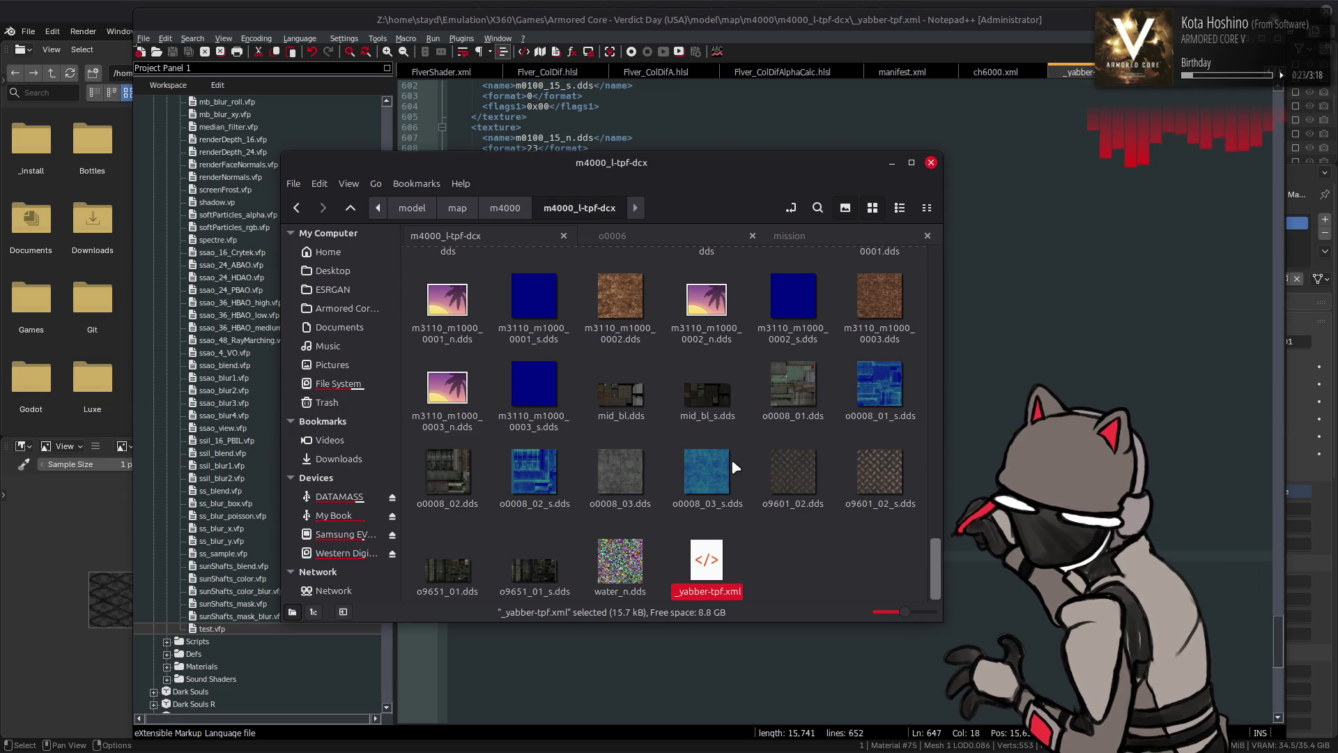
Go up to the m4000 folder and repack m4000_l-tpf-dcx with YabberExtended
{"action": "mouse_move", "coordinate": [719, 461]}
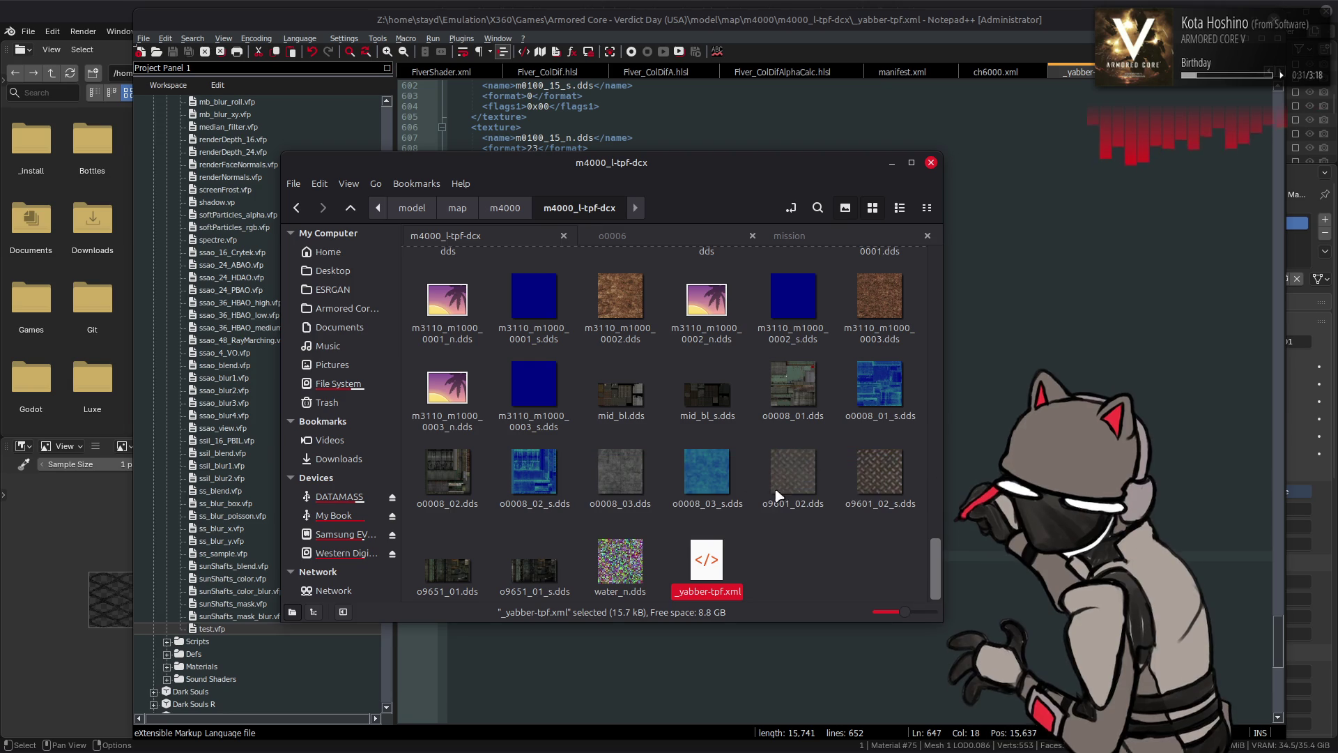
{"action": "left_click", "coordinate": [789, 538]}
{"action": "key", "text": "BackSpace"}
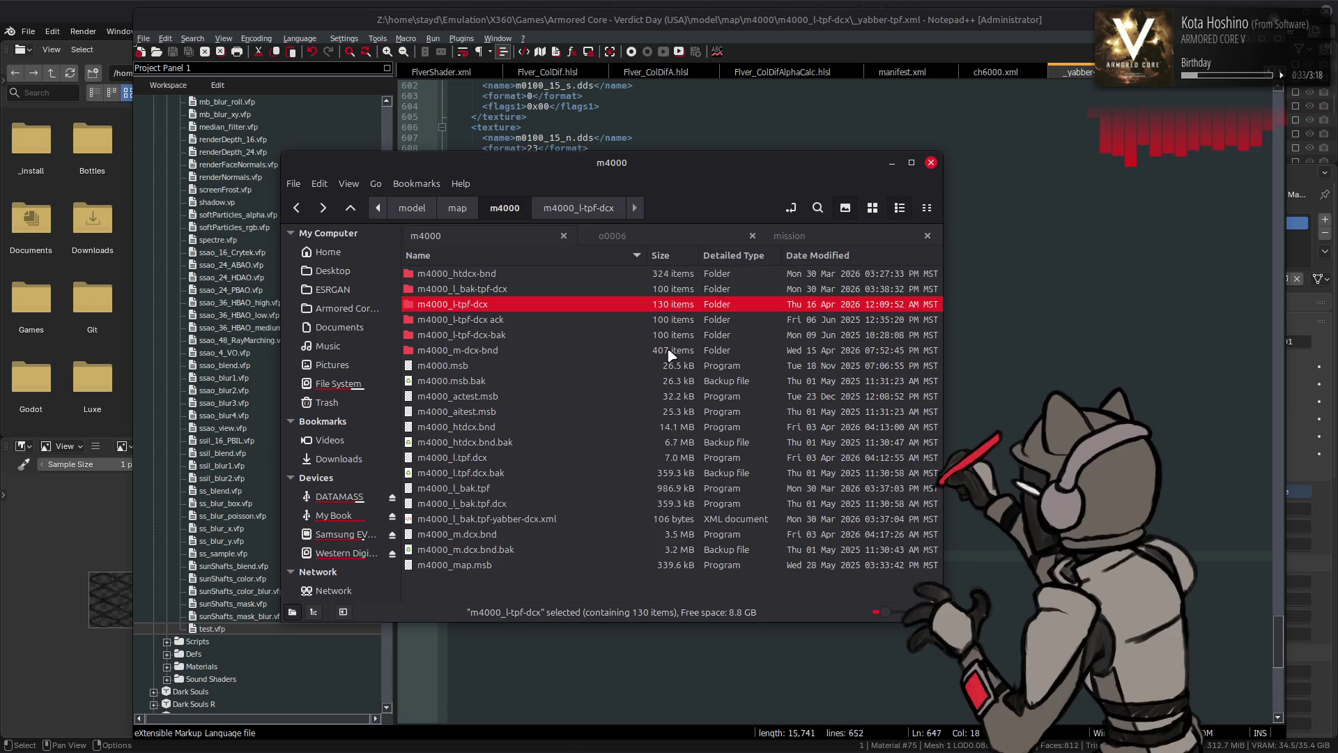
{"action": "right_click", "coordinate": [599, 304]}
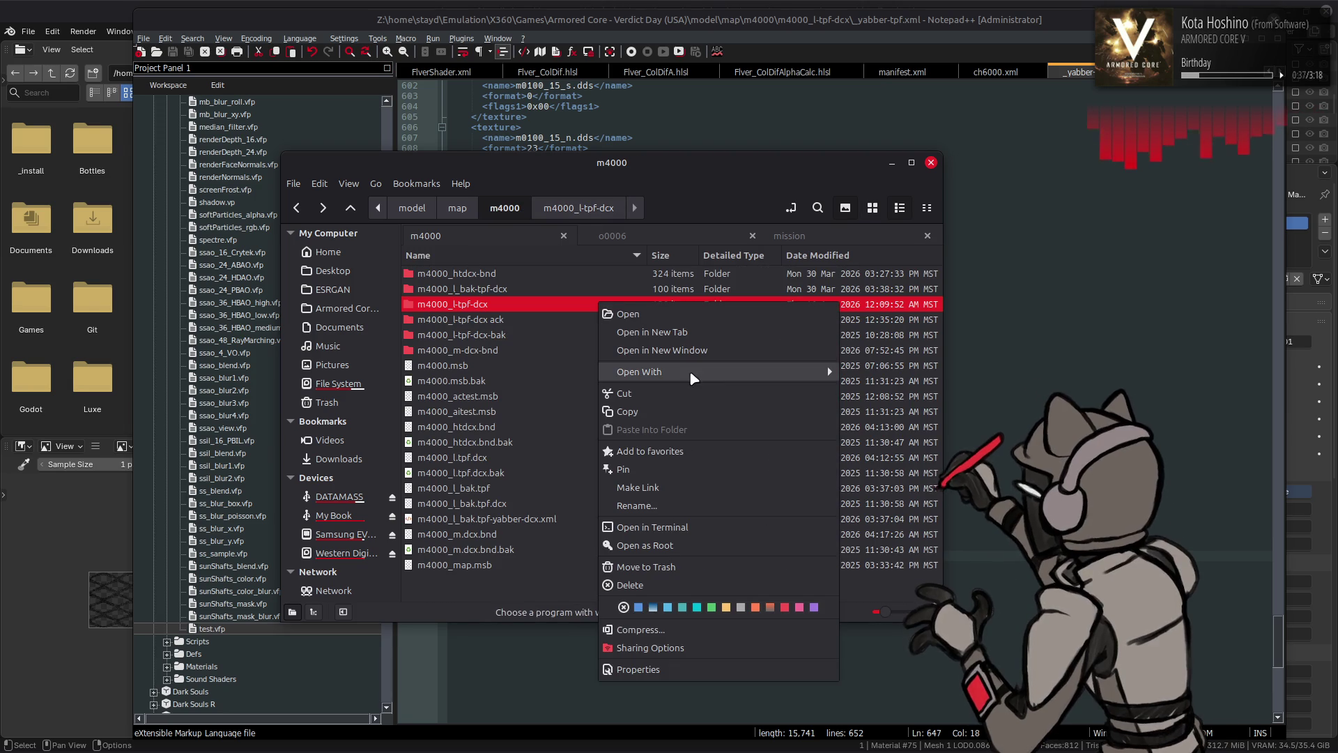
{"action": "mouse_move", "coordinate": [802, 372]}
{"action": "left_click", "coordinate": [882, 462]}
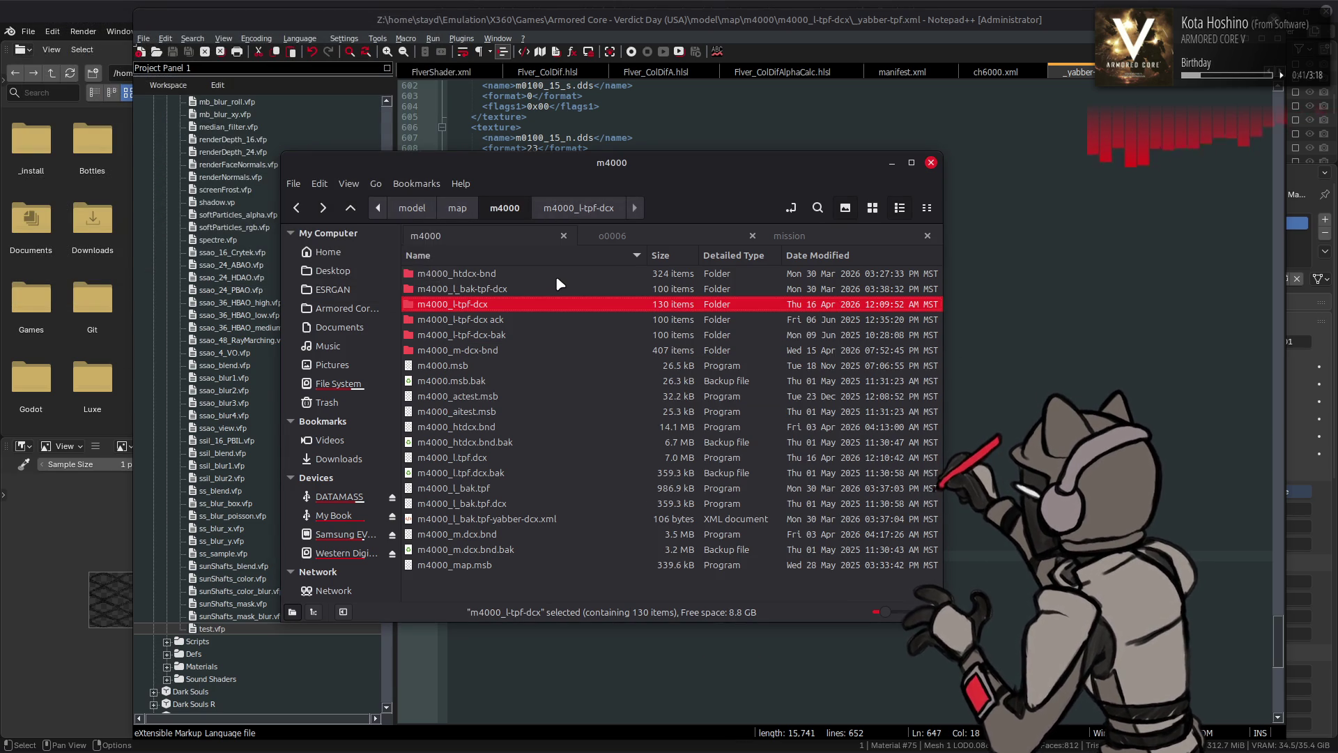
In m4000_htdcx-bnd, duplicate o0008_01.tpf.dcx and rename the copy to fence.dcx
{"action": "double_click", "coordinate": [555, 275]}
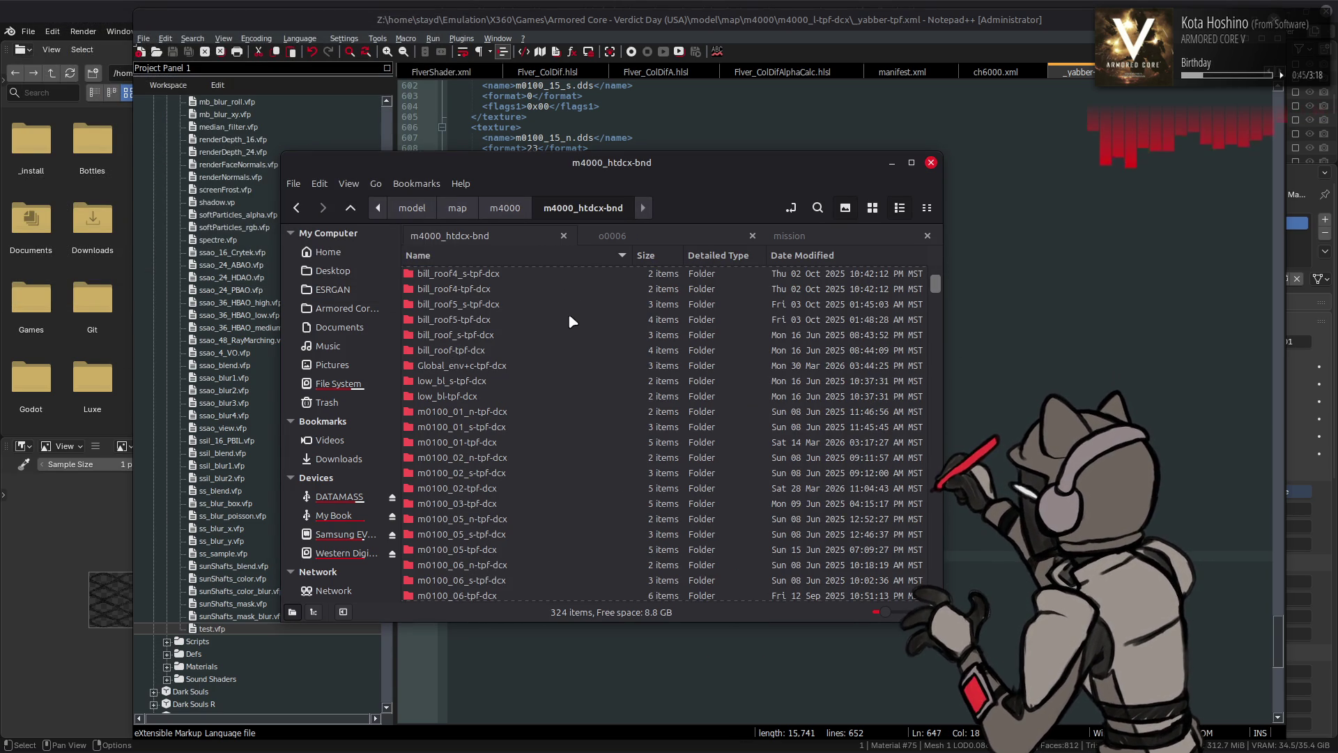
{"action": "left_click", "coordinate": [500, 352]}
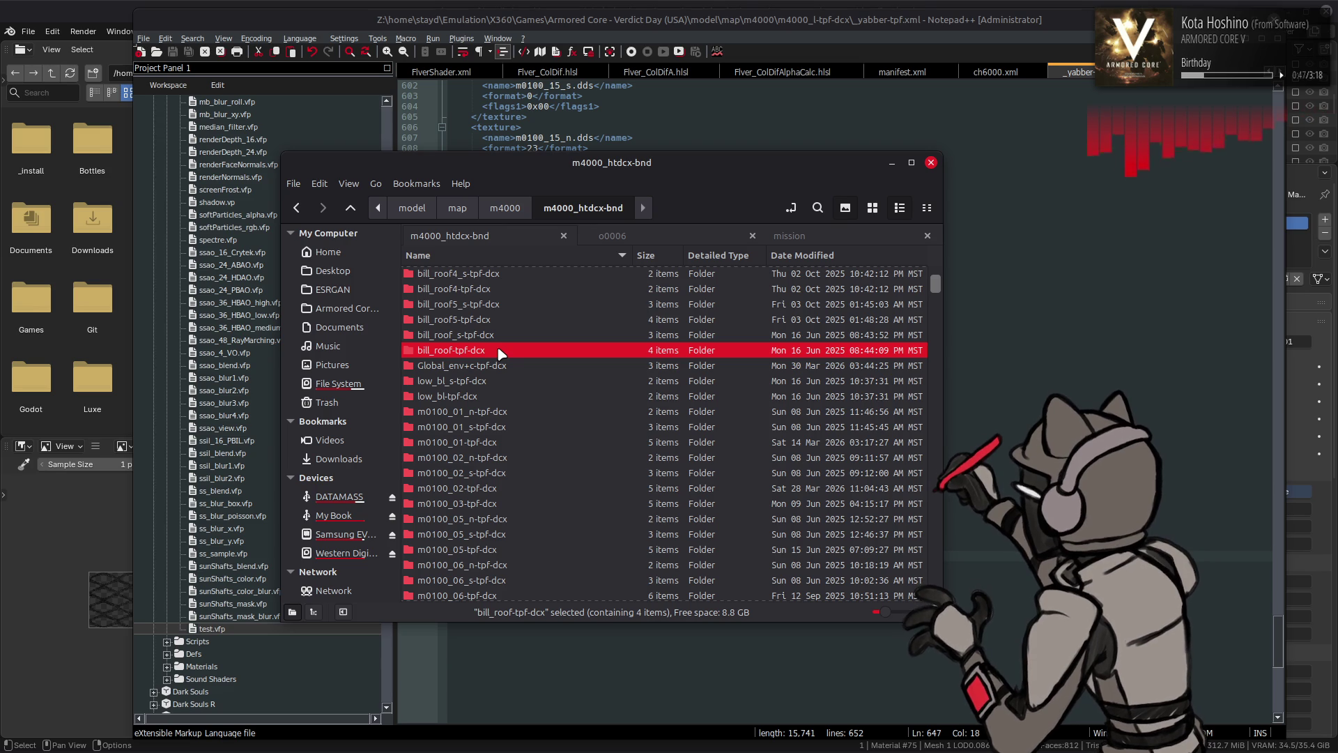
{"action": "scroll", "coordinate": [501, 351], "scroll_direction": "down", "scroll_amount": 15}
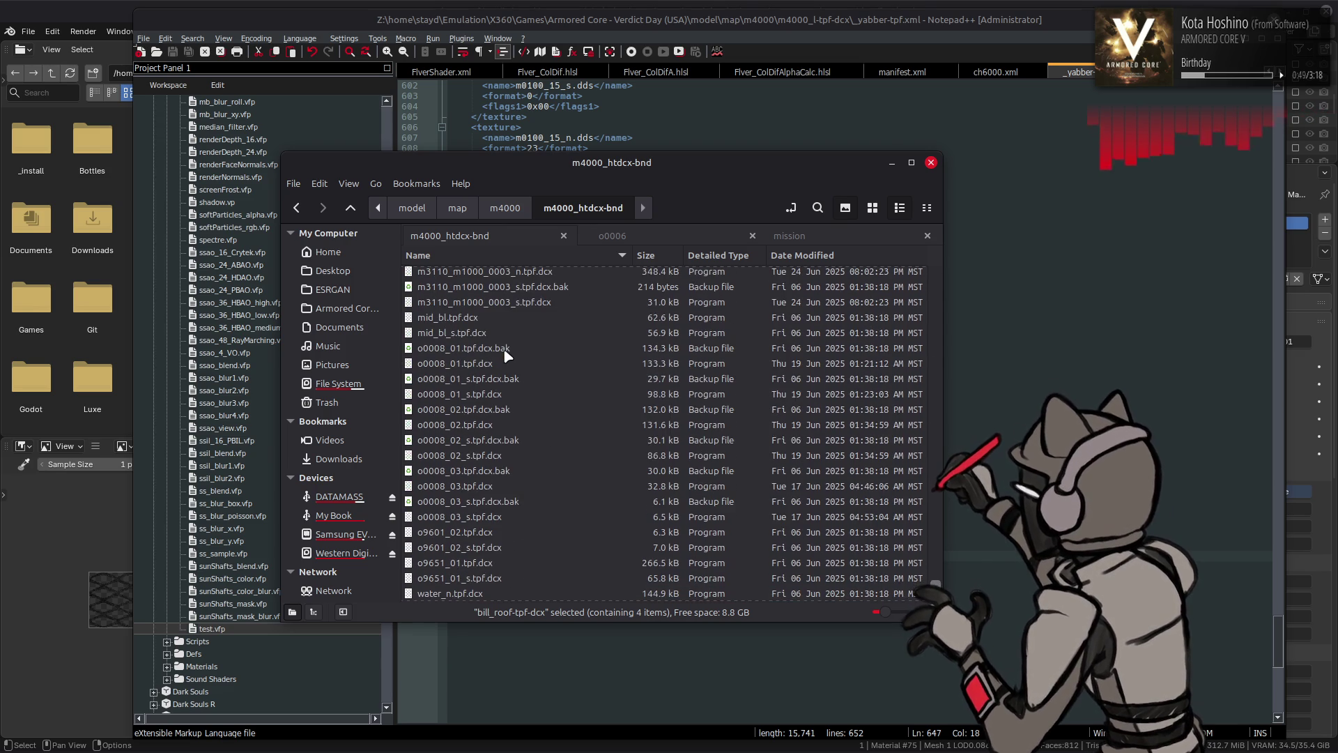
{"action": "left_click", "coordinate": [501, 348]}
{"action": "key", "text": "ctrl+c"}
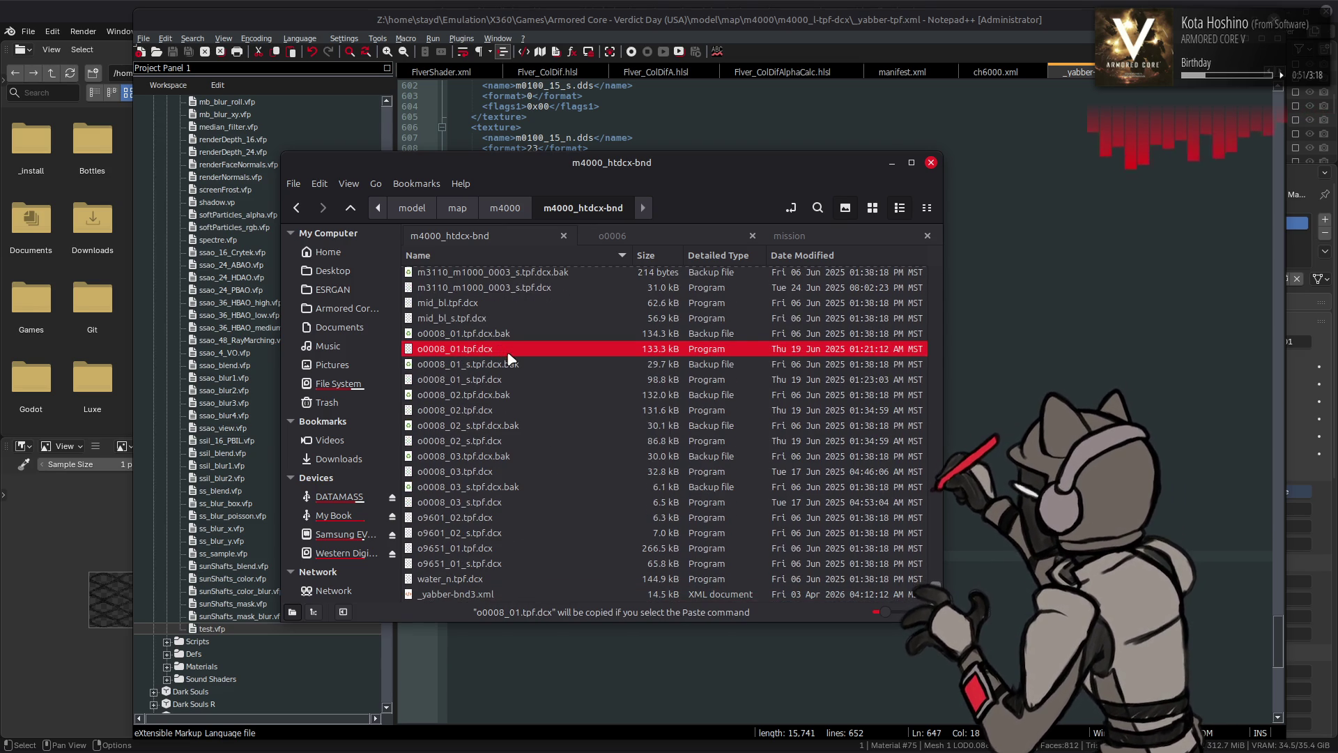
{"action": "key", "text": "ctrl+v"}
{"action": "right_click", "coordinate": [491, 368]}
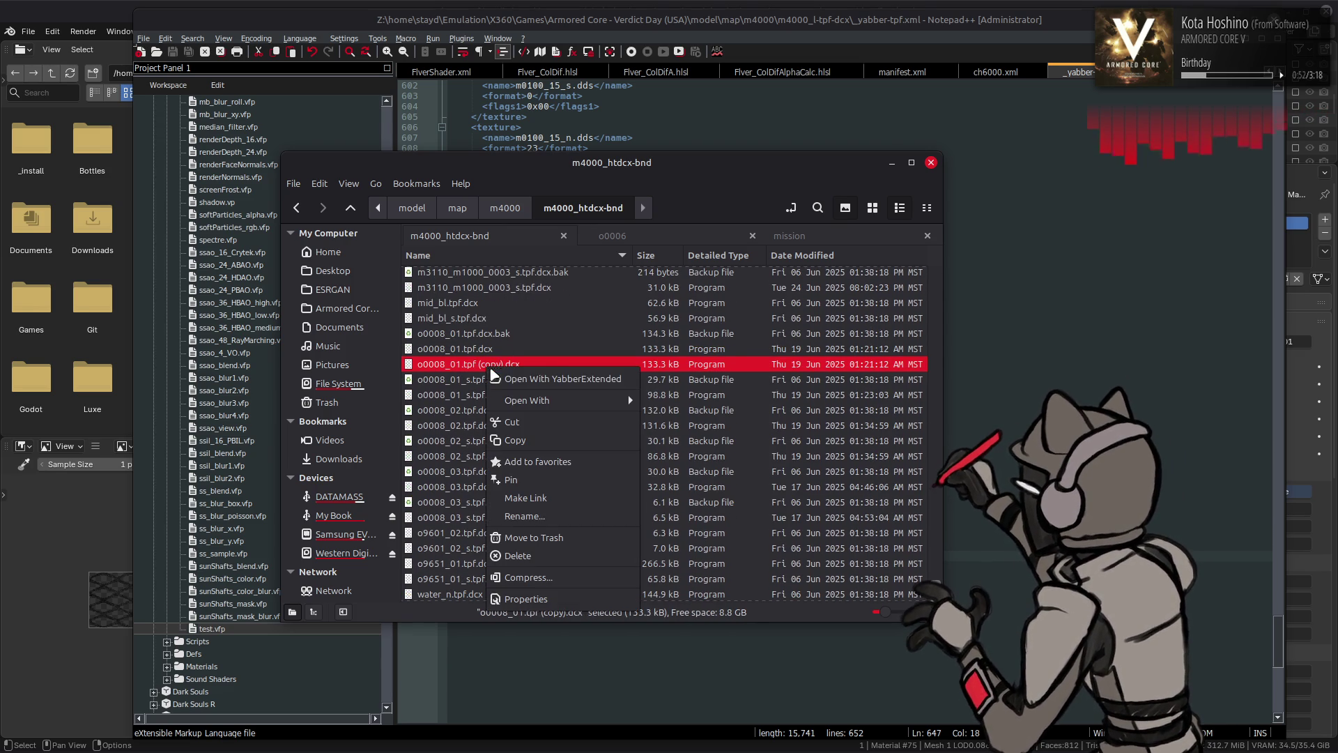
{"action": "left_click", "coordinate": [544, 516]}
{"action": "type", "text": "fence"}
{"action": "key", "text": "Return"}
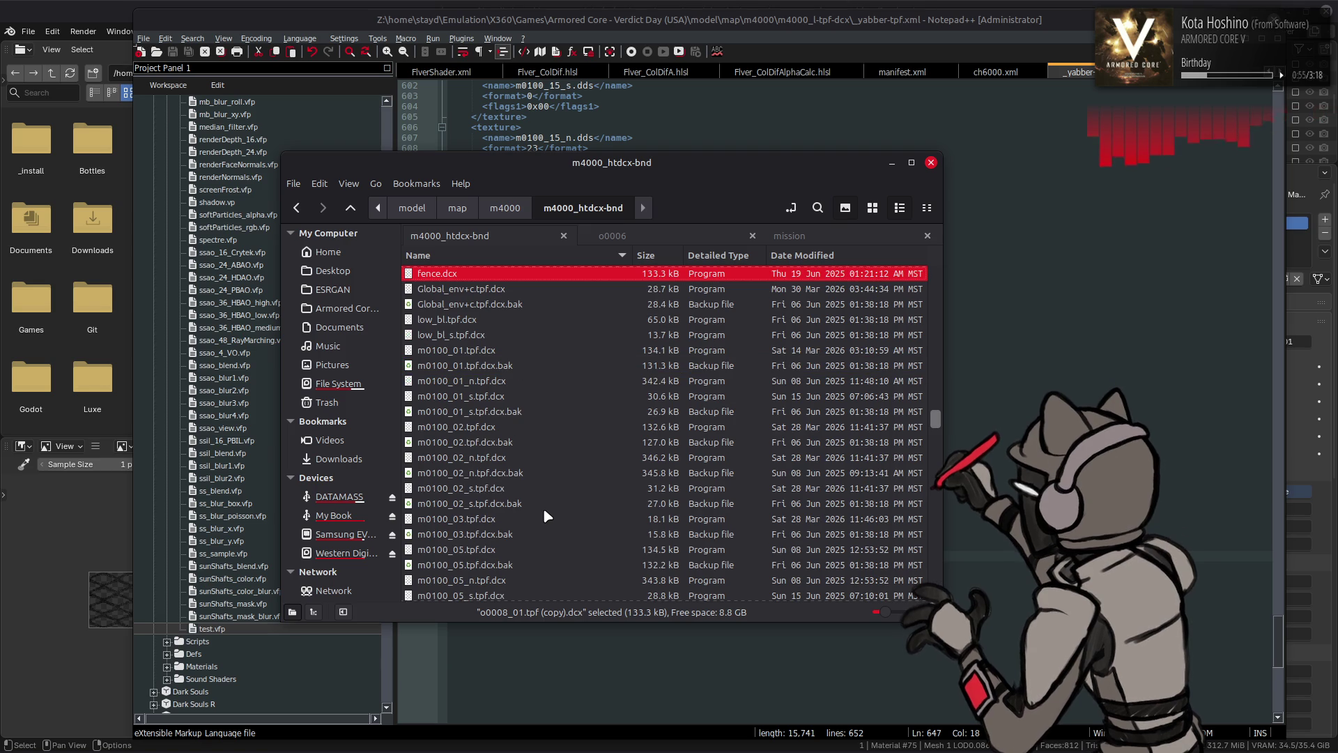
Unpack fence.dcx into fence-dcx and rename its o0008_01.dds texture to fence.dds
{"action": "right_click", "coordinate": [509, 279]}
{"action": "left_click", "coordinate": [538, 283]}
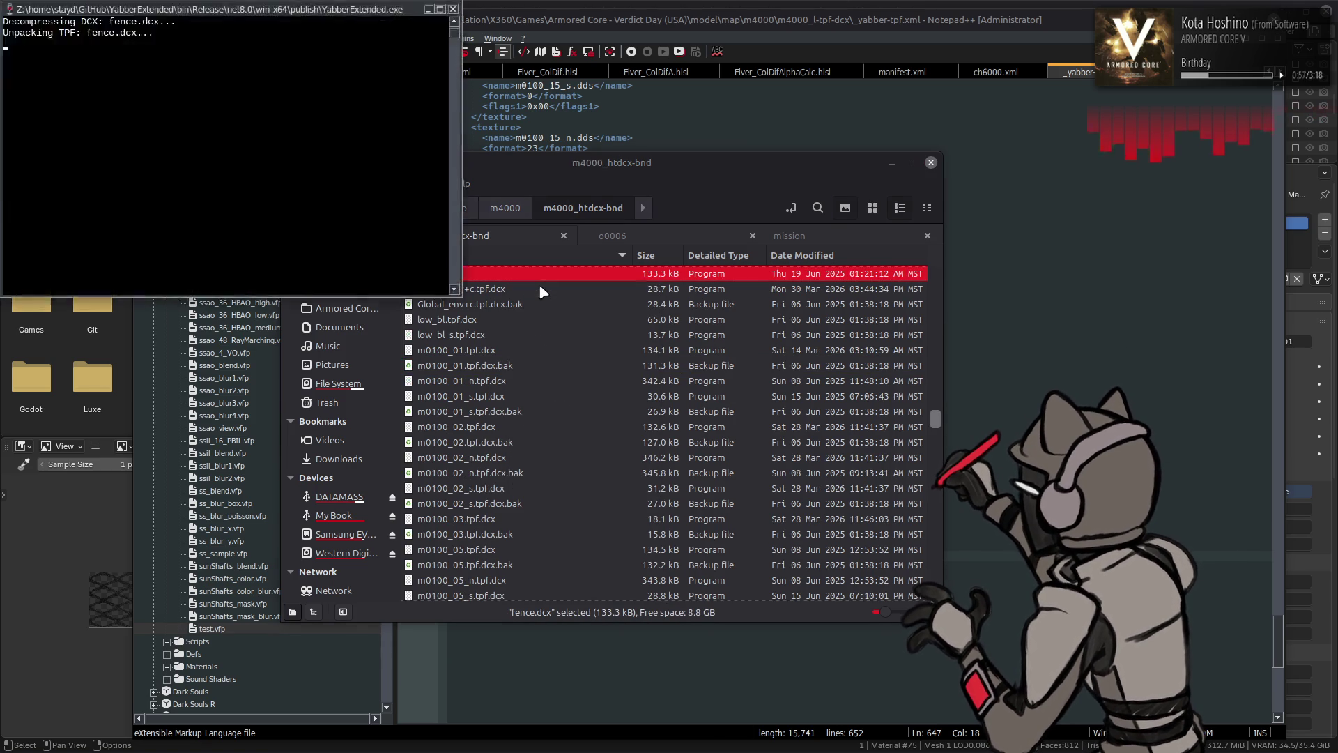
{"action": "scroll", "coordinate": [607, 343], "scroll_direction": "up", "scroll_amount": 10}
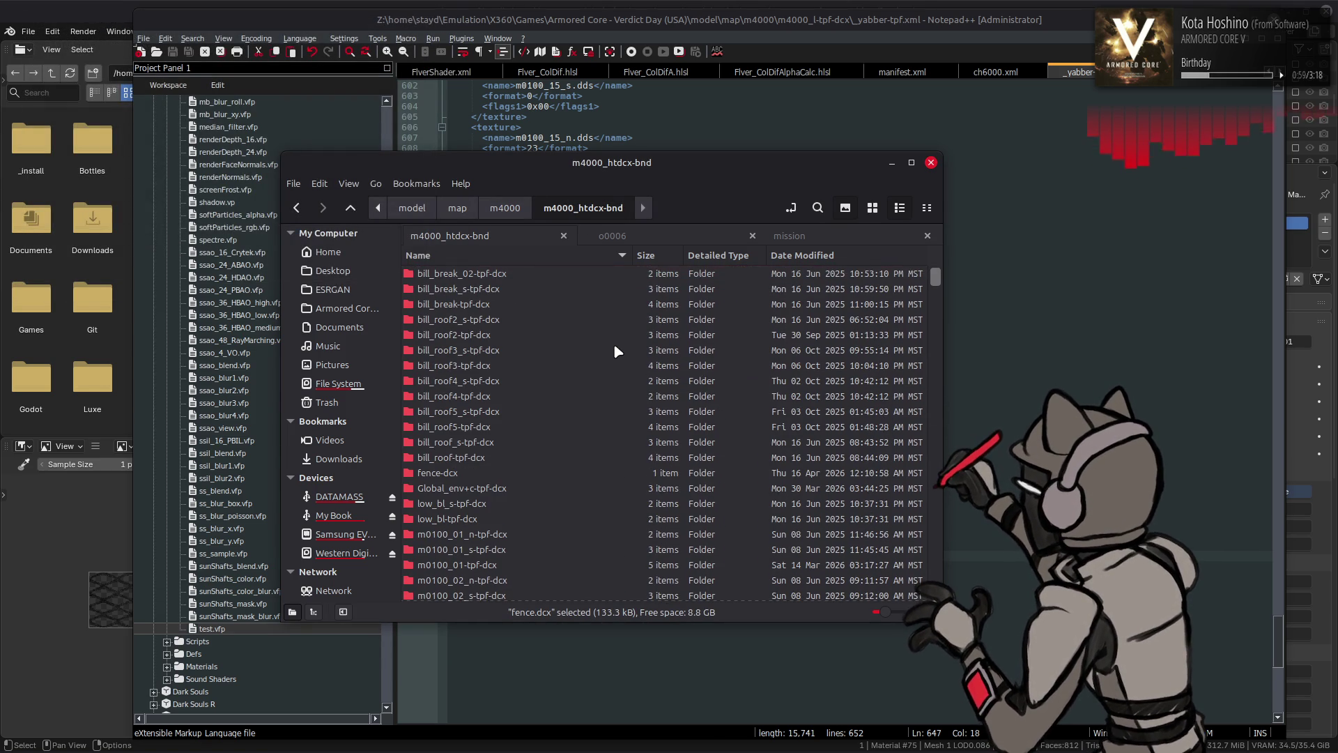
{"action": "double_click", "coordinate": [493, 485]}
{"action": "right_click", "coordinate": [474, 274]}
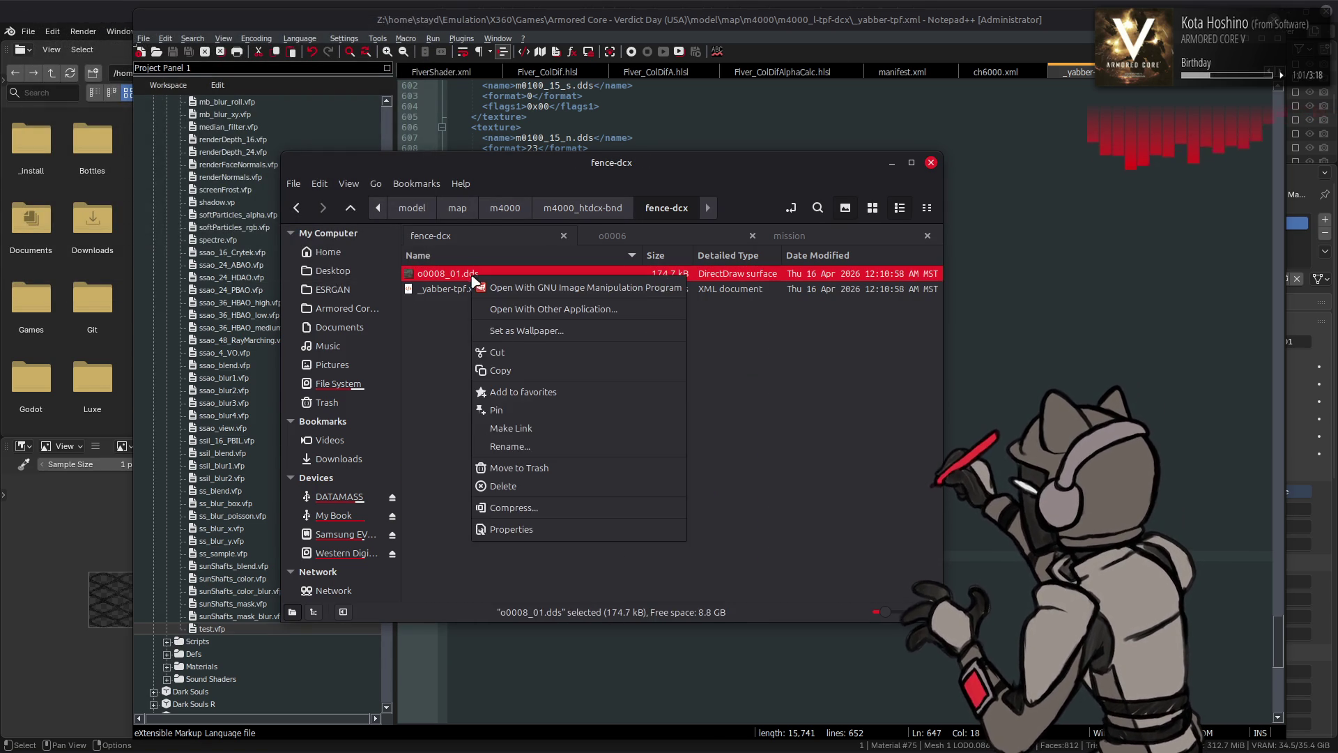
{"action": "left_click", "coordinate": [518, 441]}
{"action": "type", "text": "f"}
{"action": "type", "text": "ence"}
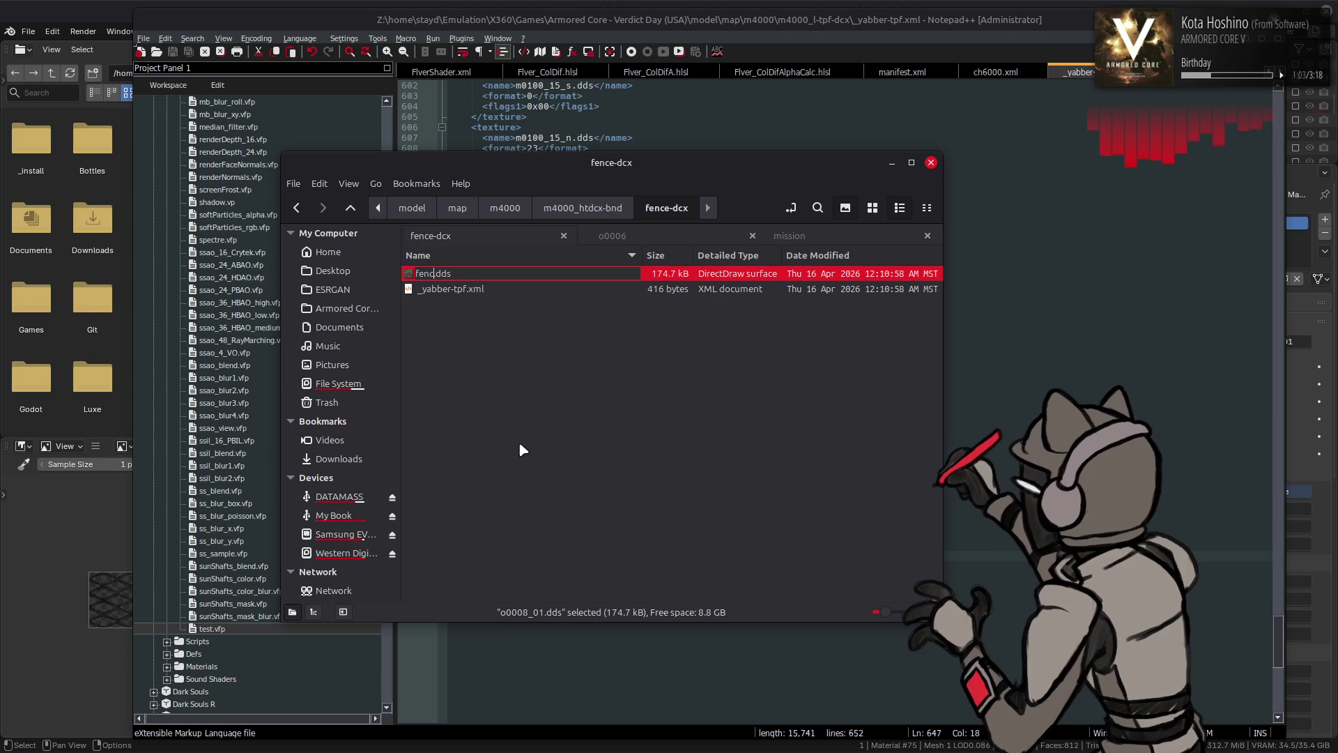
{"action": "key", "text": "Return"}
Open the fence-dcx _yabber-tpf.xml manifest in Notepad++
{"action": "left_click", "coordinate": [479, 279]}
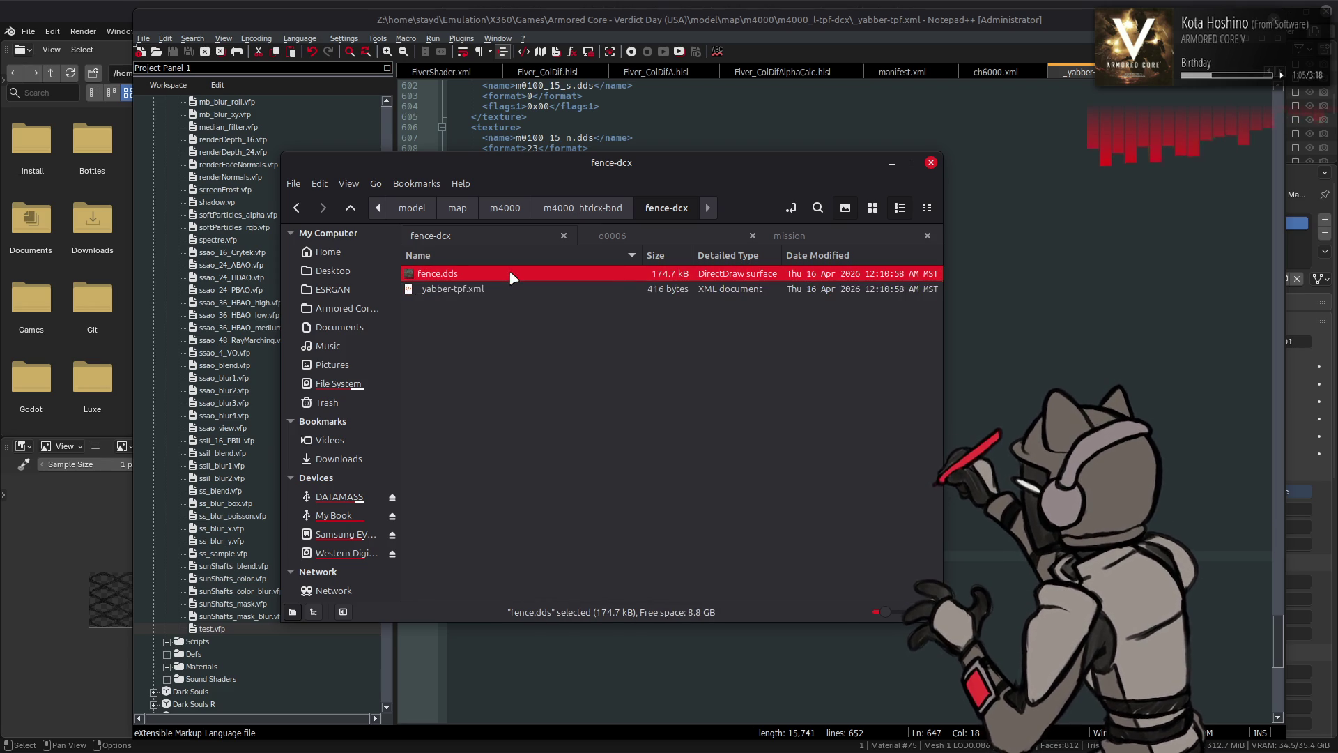
{"action": "right_click", "coordinate": [510, 278]}
{"action": "mouse_move", "coordinate": [571, 305]}
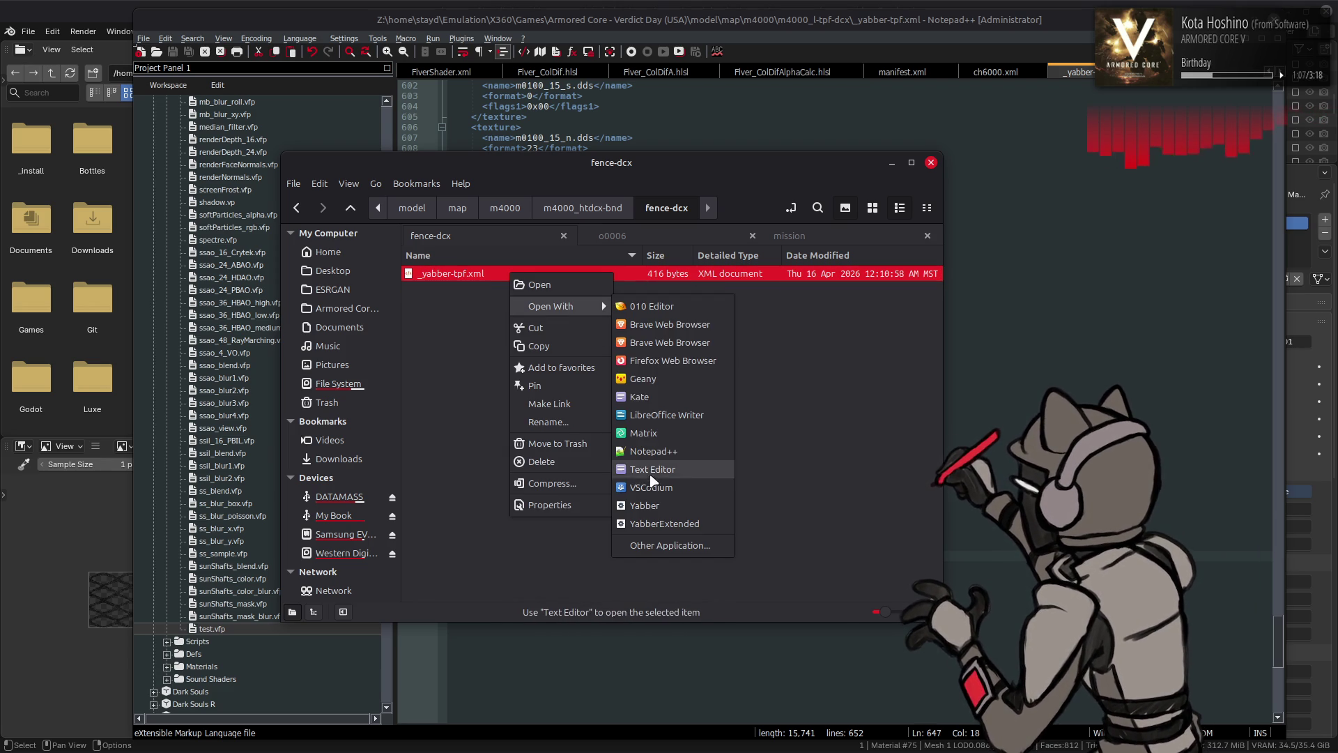
{"action": "left_click", "coordinate": [653, 447]}
{"action": "key", "text": "Return"}
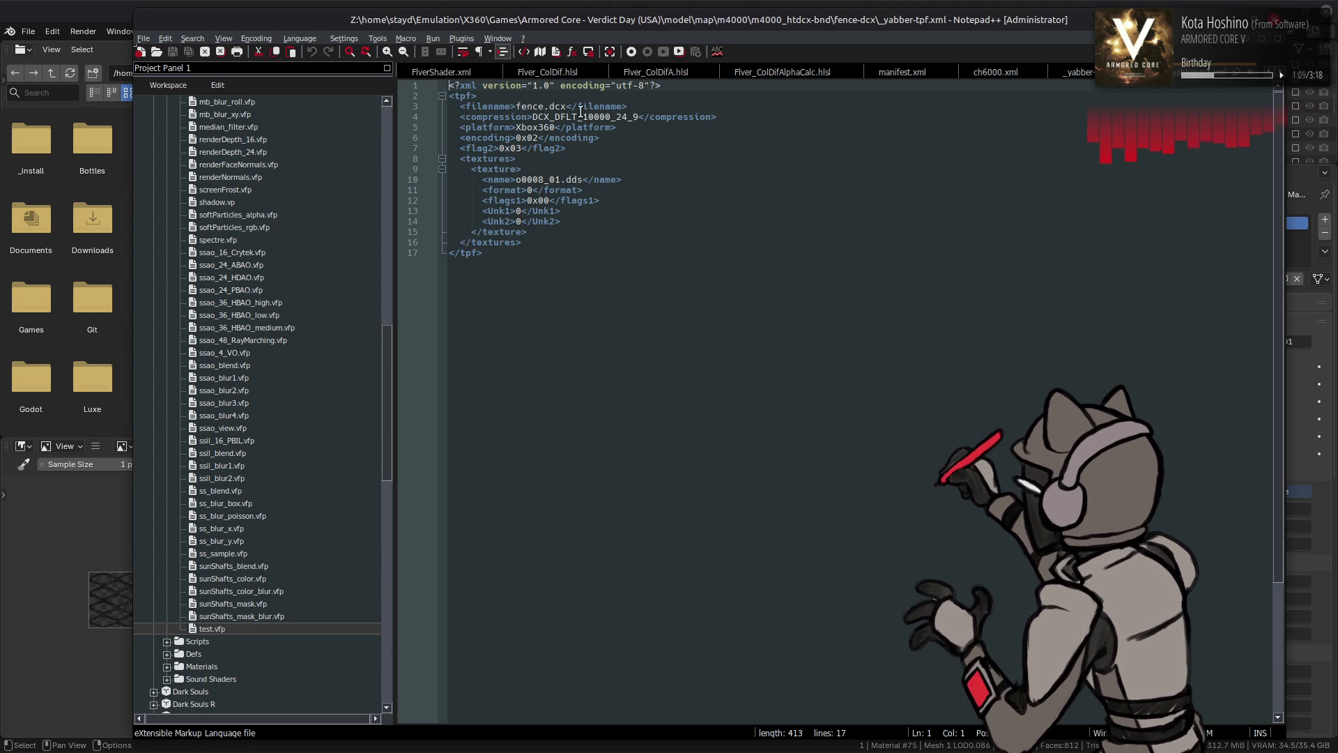
Rename the line-10 texture from o0008_01 to fence, set format to 3, and save
{"action": "double_click", "coordinate": [538, 179]}
{"action": "type", "text": "fence"}
{"action": "left_click", "coordinate": [537, 190]}
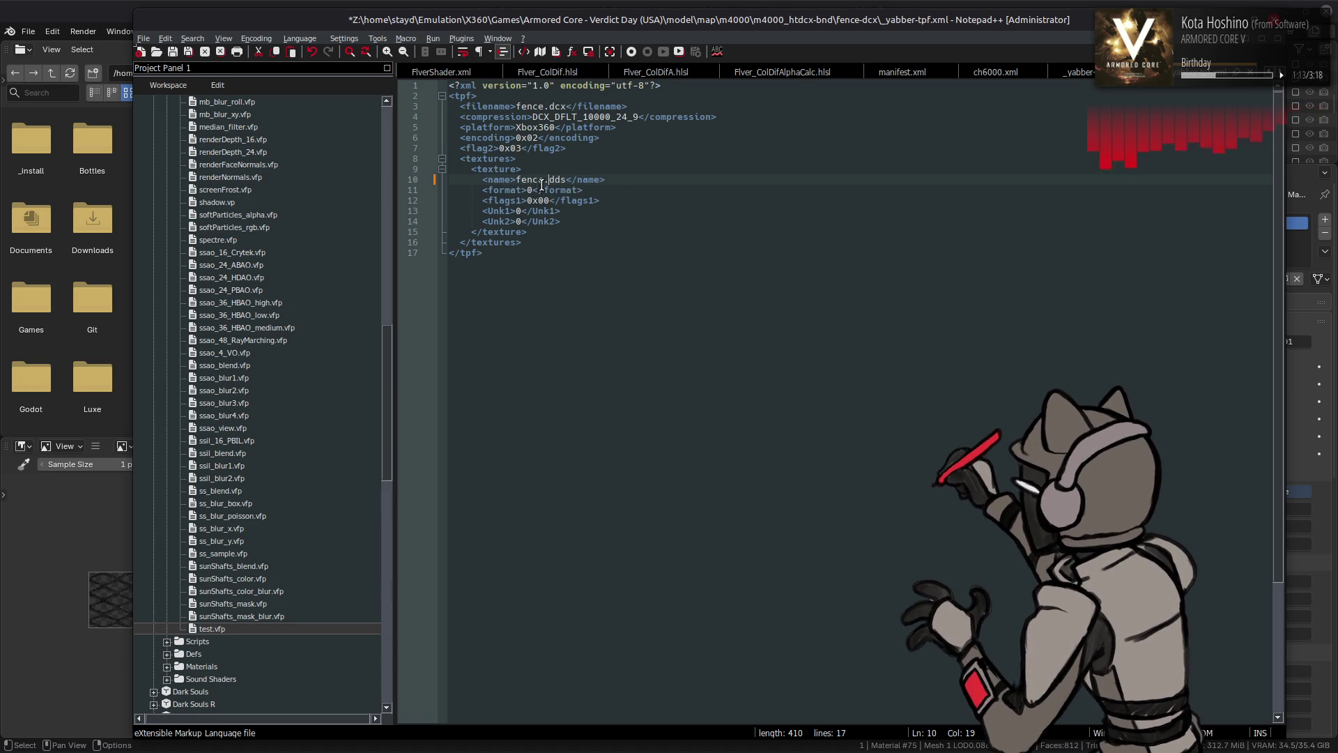
{"action": "key", "text": "Left"}
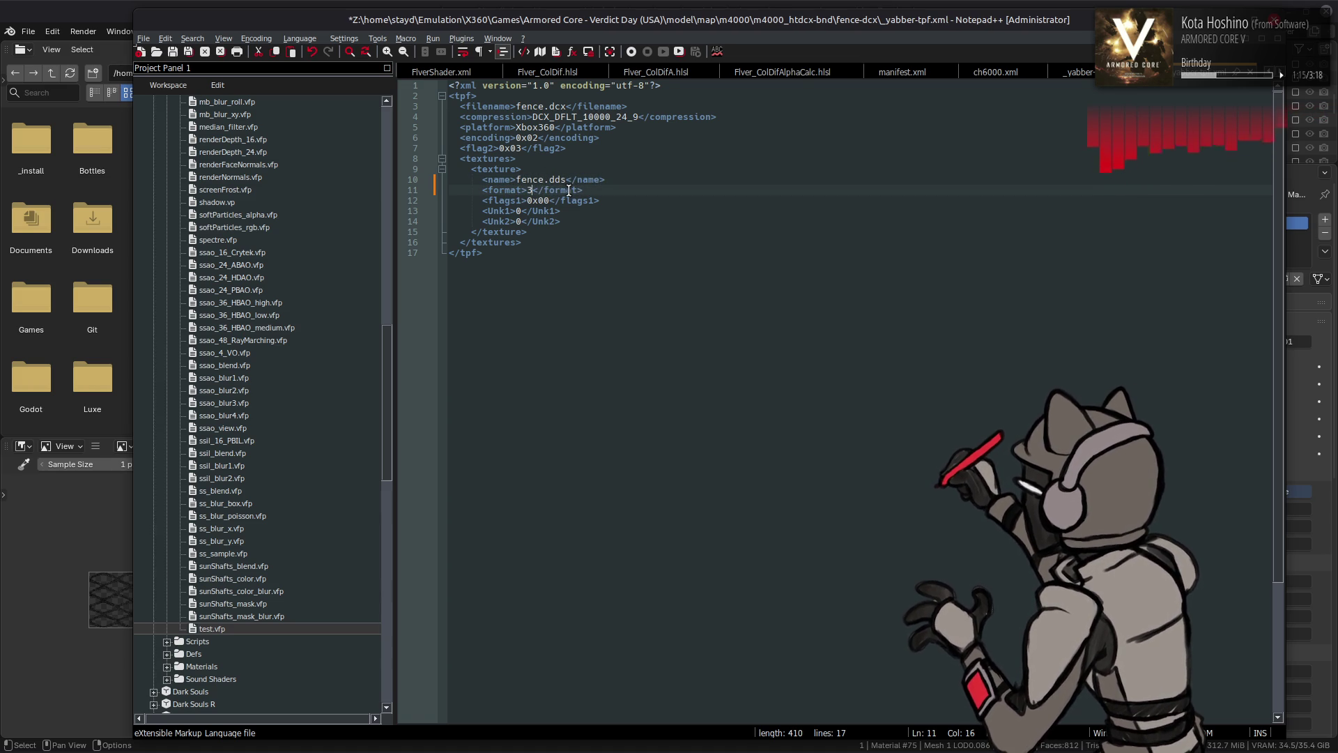
{"action": "key", "text": "ctrl+s"}
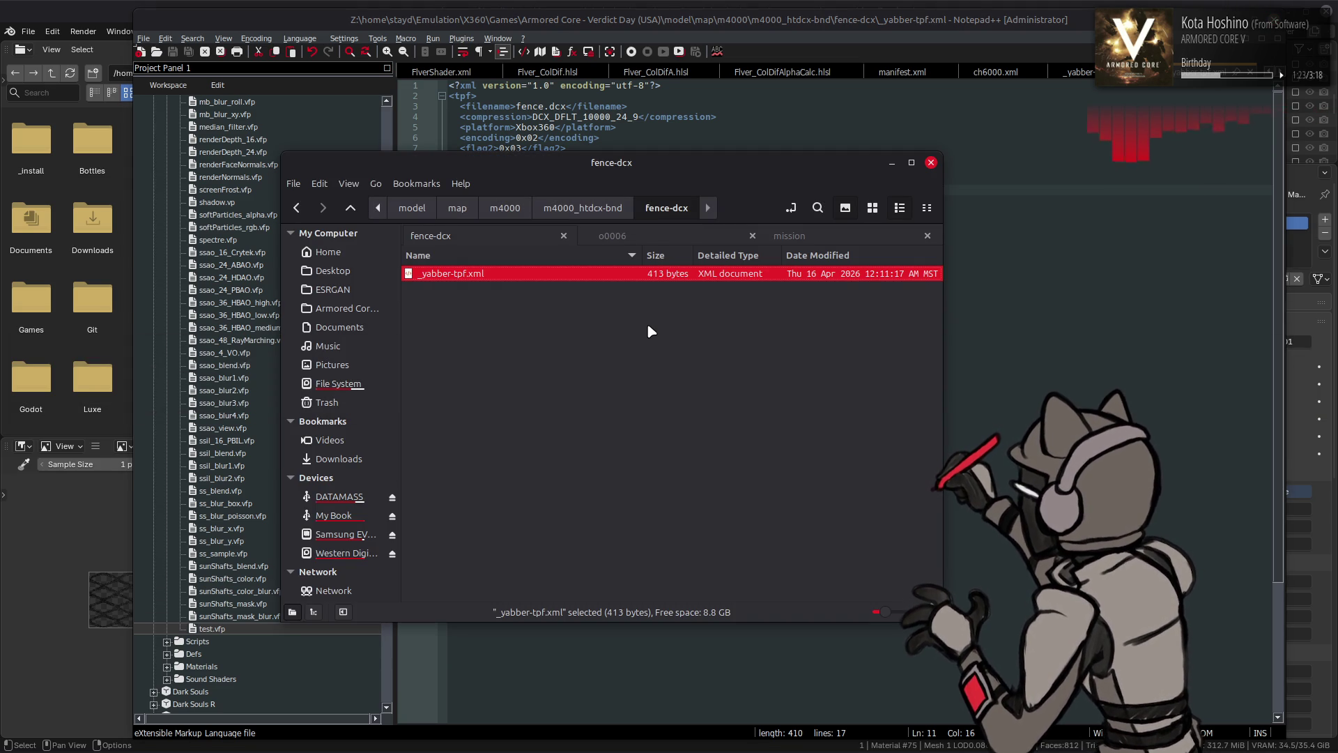
Back out to m4000 and look into the m4000_l-tpf-dcx folder
{"action": "key", "text": "BackSpace"}
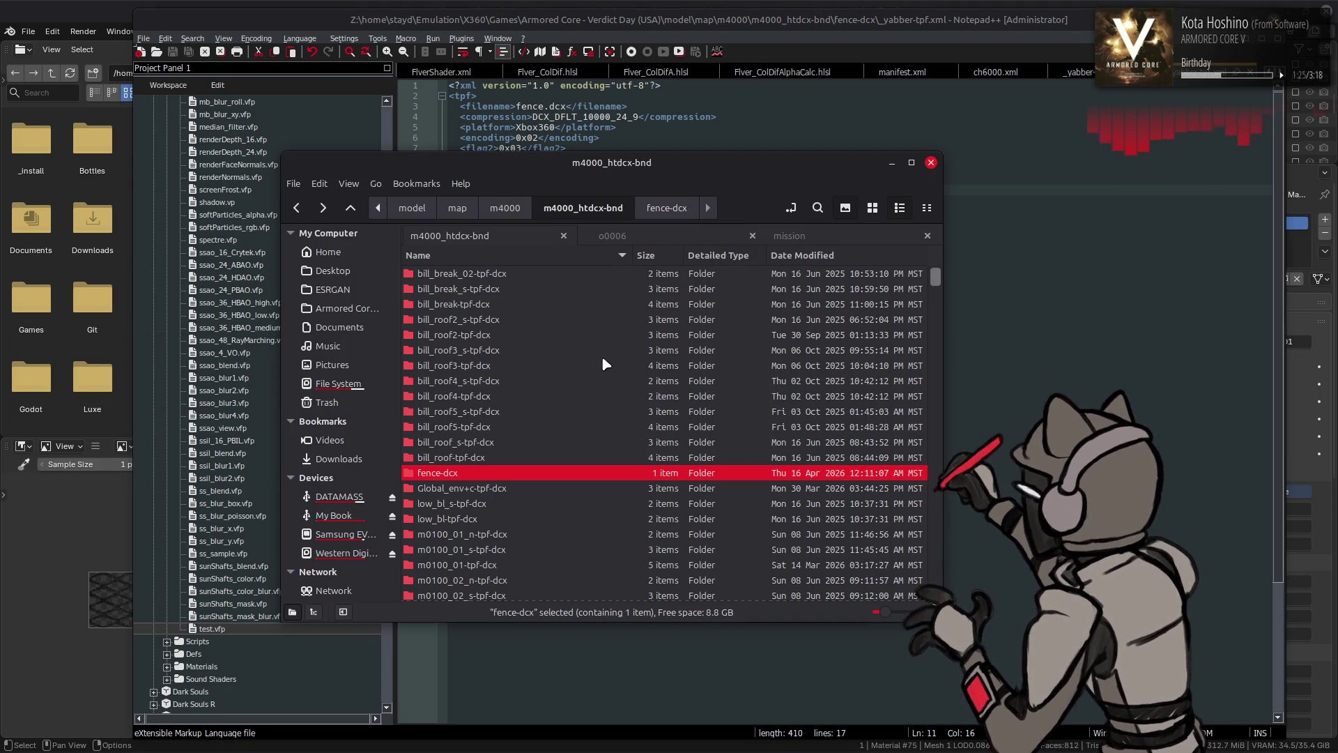
{"action": "key", "text": "BackSpace"}
{"action": "left_click", "coordinate": [513, 304]}
{"action": "left_click", "coordinate": [516, 319], "text": "shift"}
{"action": "middle_click", "coordinate": [516, 320]}
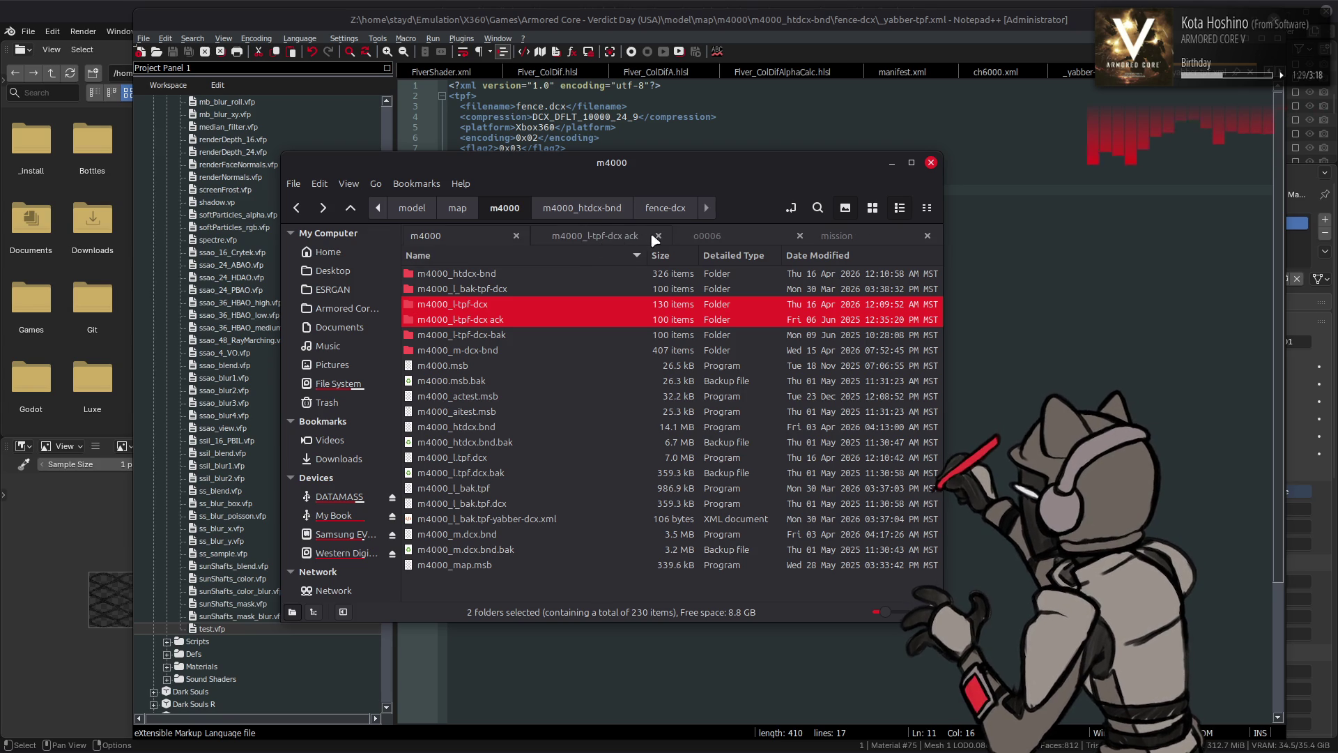
{"action": "left_click", "coordinate": [524, 304]}
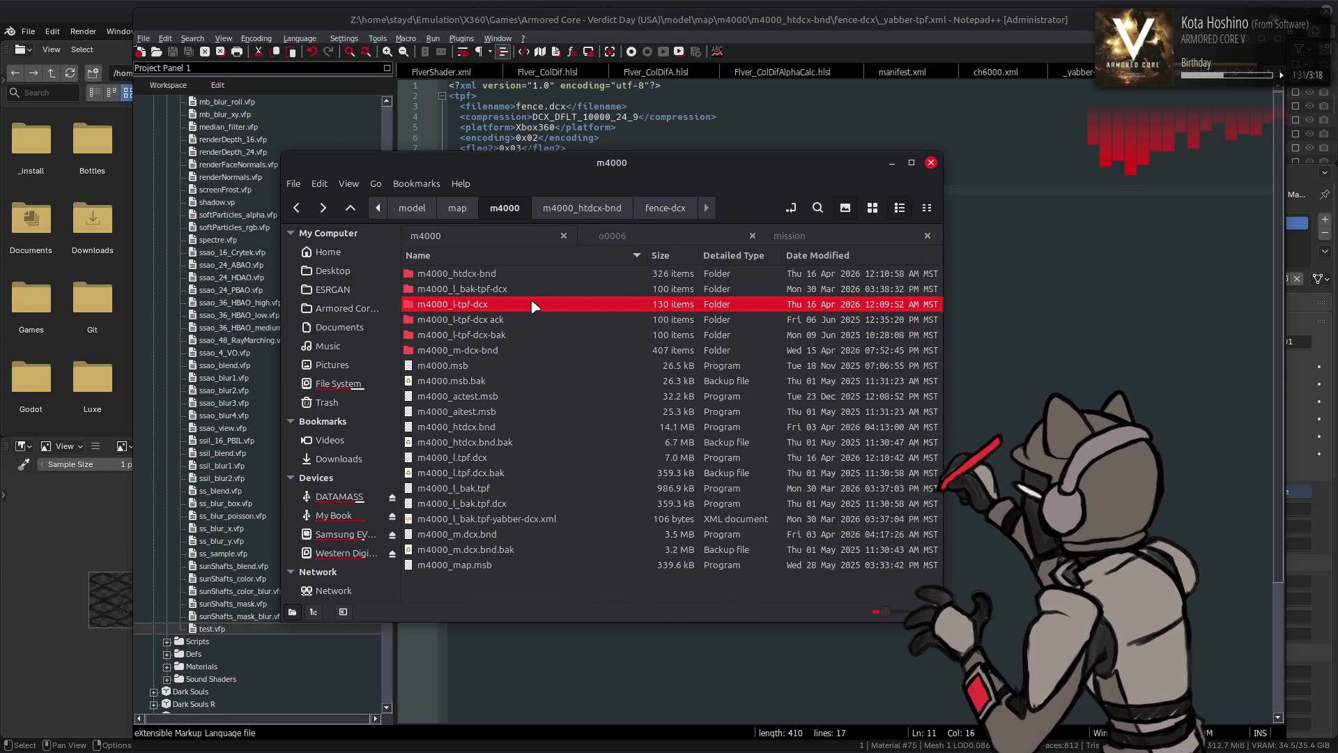
{"action": "double_click", "coordinate": [531, 304]}
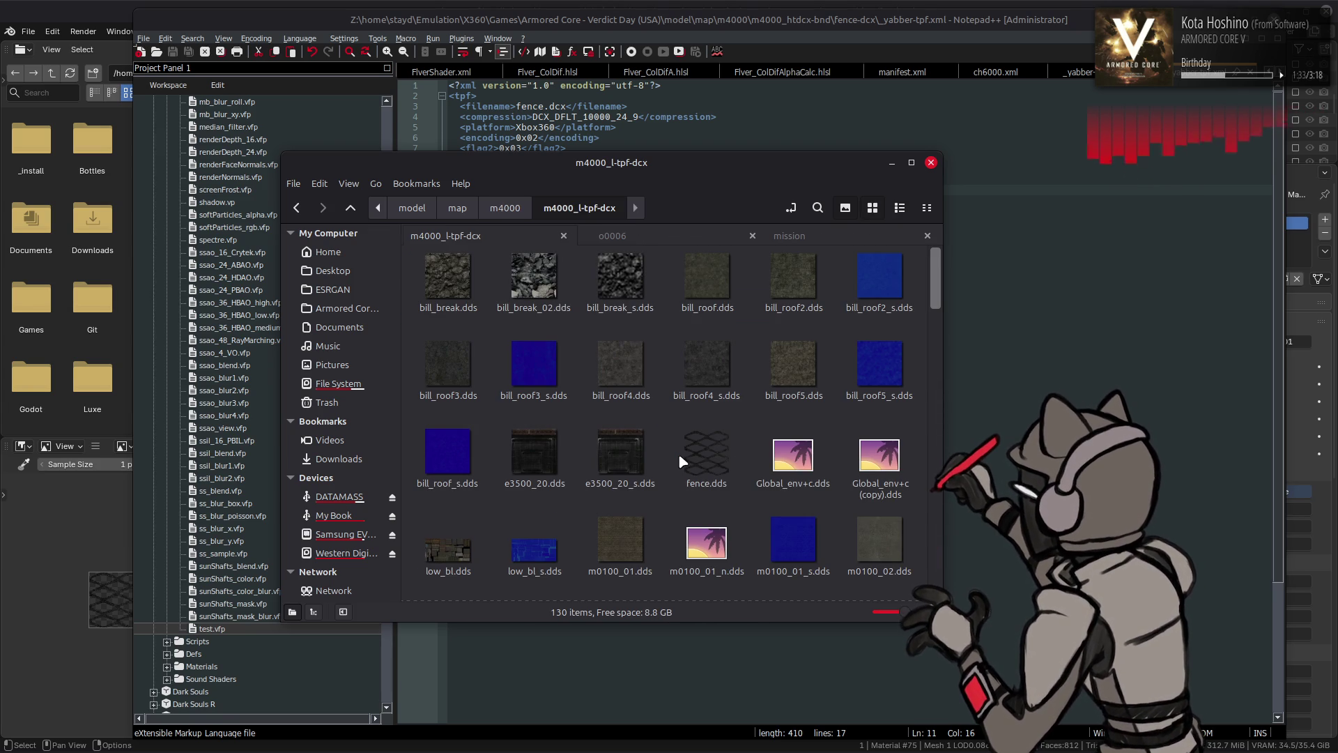
{"action": "key", "text": "BackSpace"}
Check the 22.0 kB fence.dds in m4000_htdcx-bnd > fence-dcx against the TPF XML, then bring GIMP forward
{"action": "double_click", "coordinate": [506, 273]}
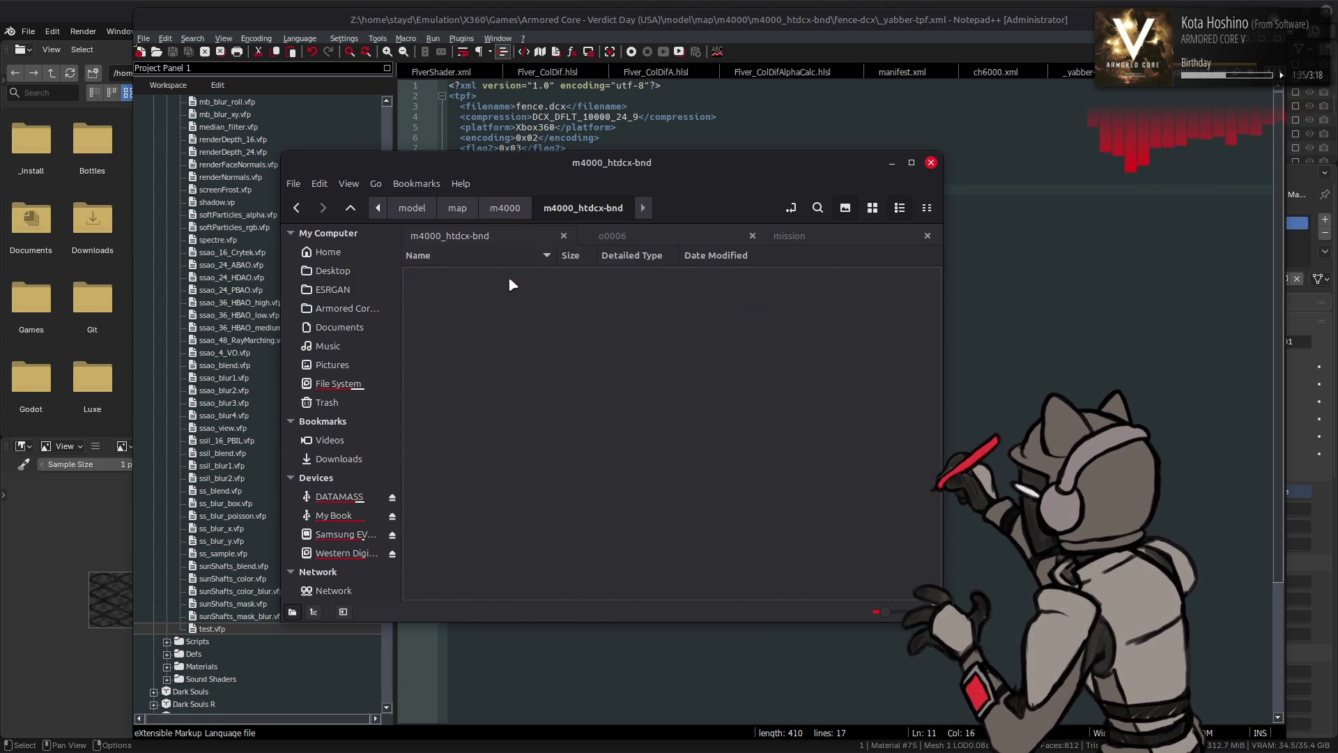
{"action": "double_click", "coordinate": [481, 473]}
{"action": "key", "text": "Down"}
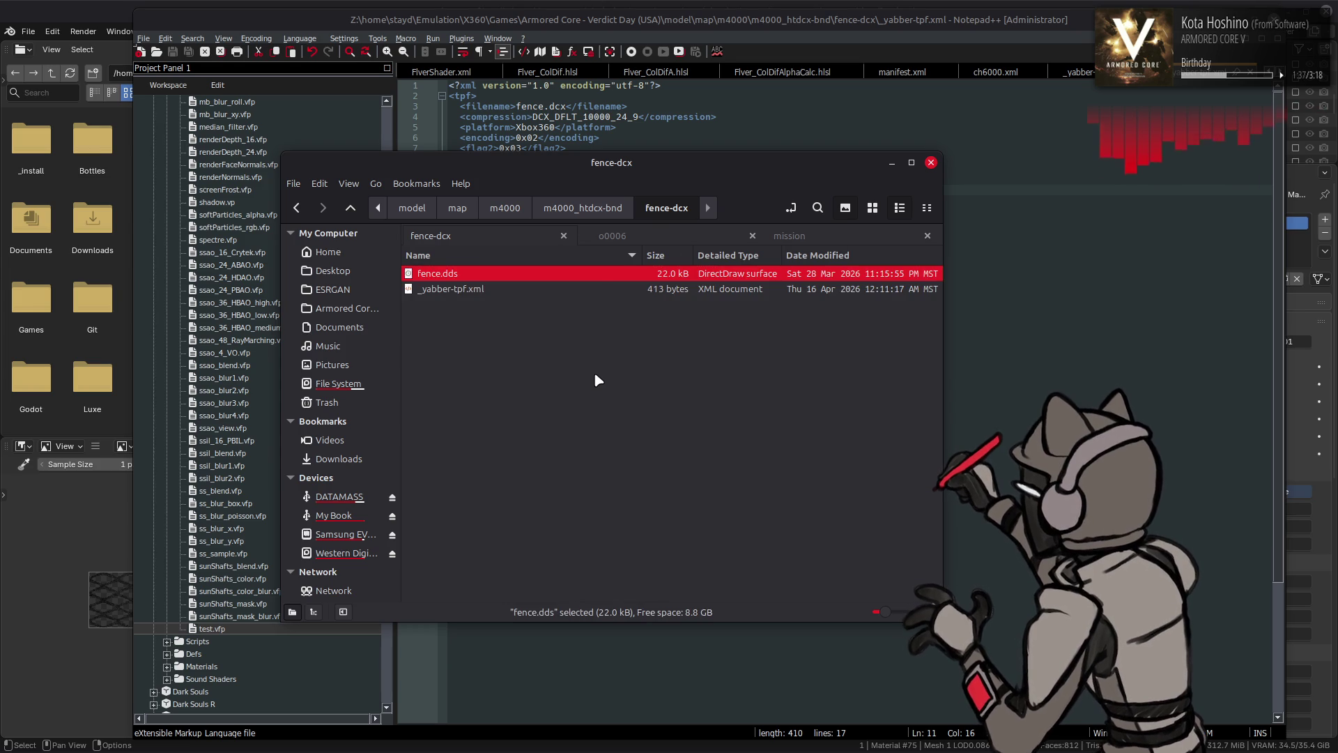
{"action": "left_click", "coordinate": [778, 117]}
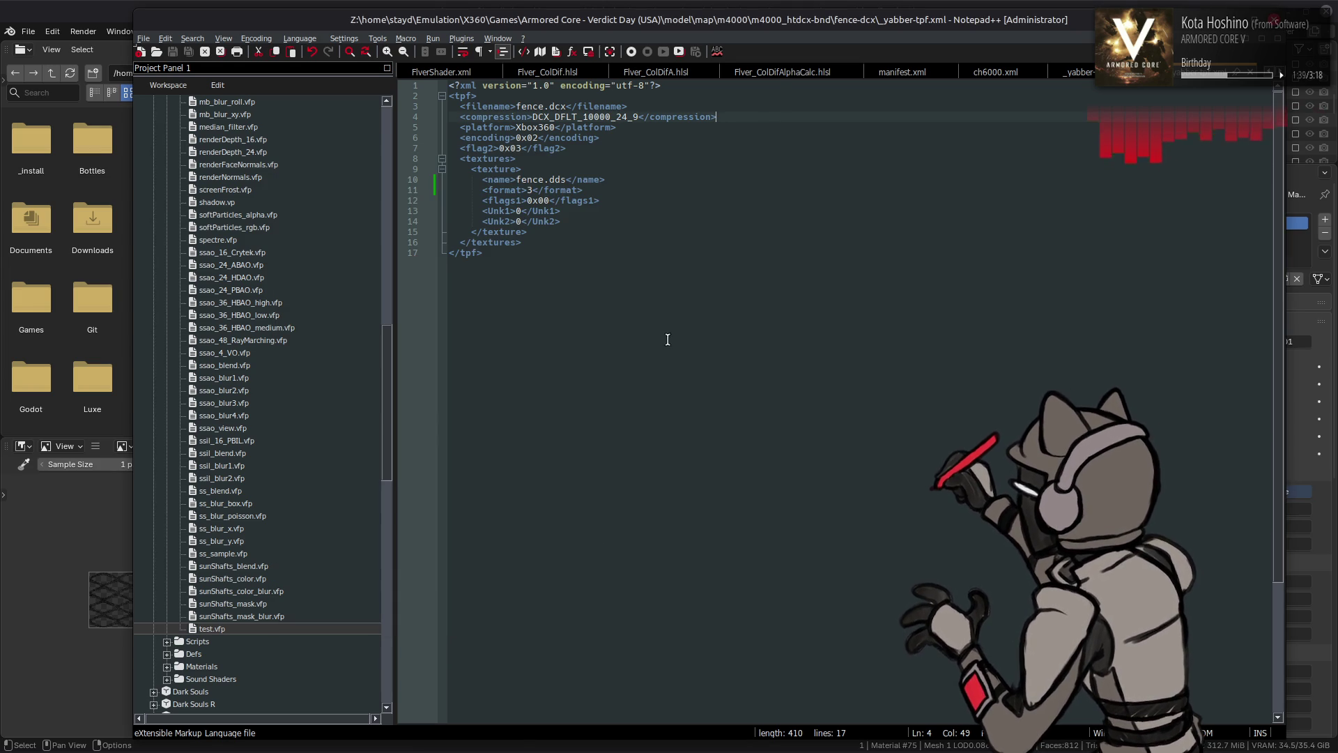
{"action": "left_click", "coordinate": [262, 740]}
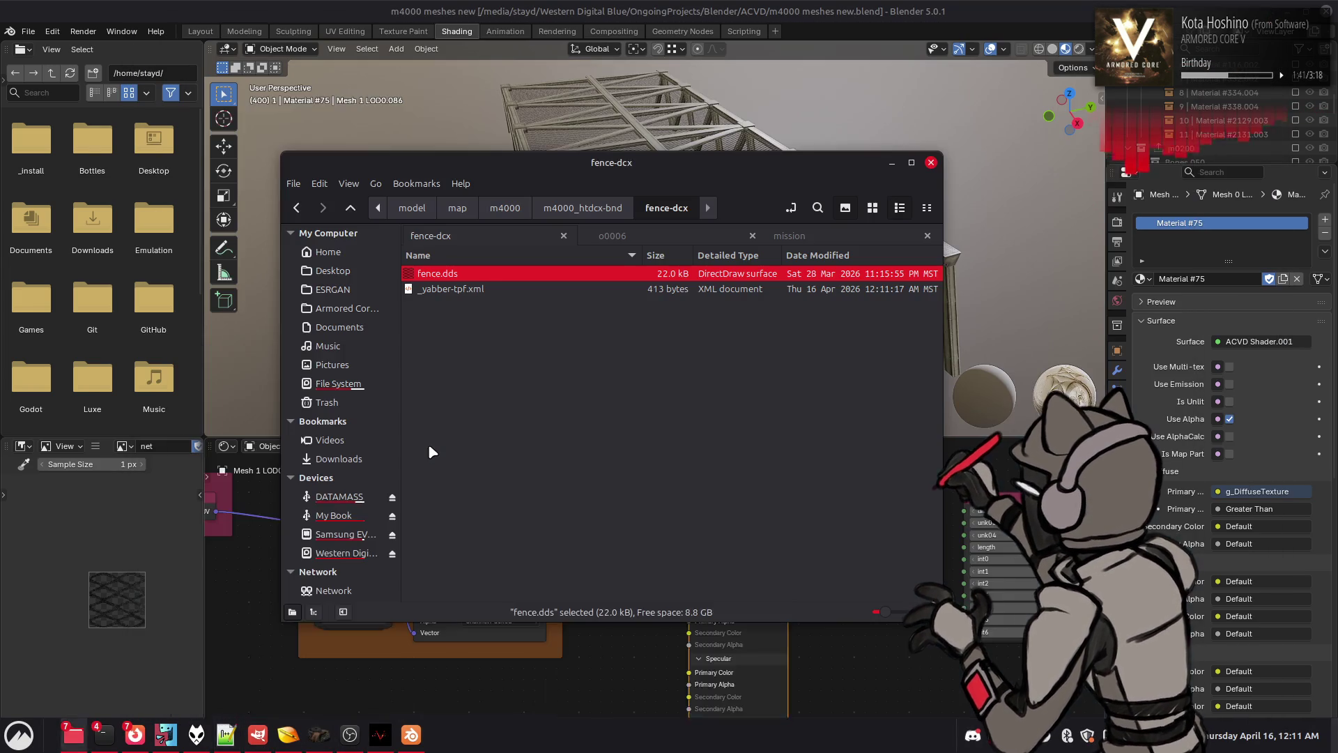
{"action": "key", "text": "alt+Tab"}
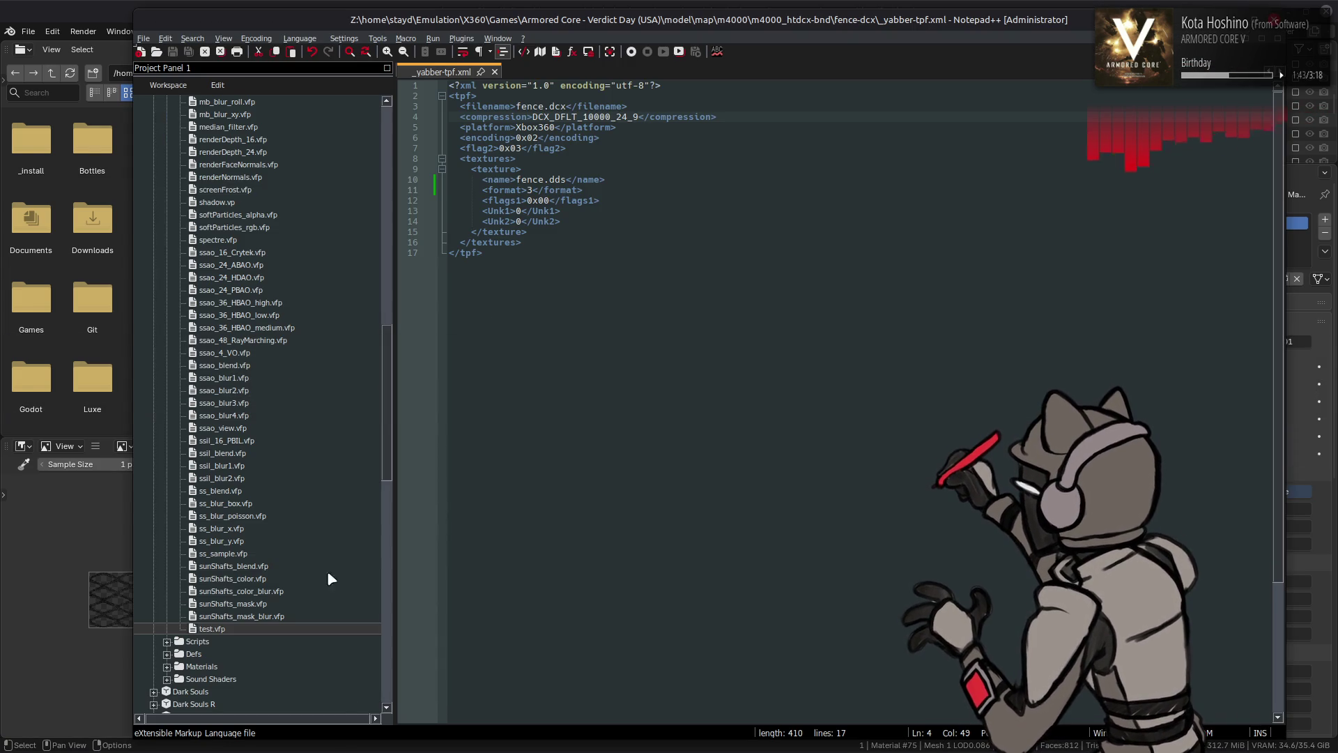
{"action": "mouse_move", "coordinate": [341, 749]}
{"action": "mouse_move", "coordinate": [289, 734]}
{"action": "left_click", "coordinate": [272, 662]}
Load fence.dds from m4000_l-tpf-dcx into GIMP as a 128x128 single-layer image
{"action": "key", "text": "alt+Tab"}
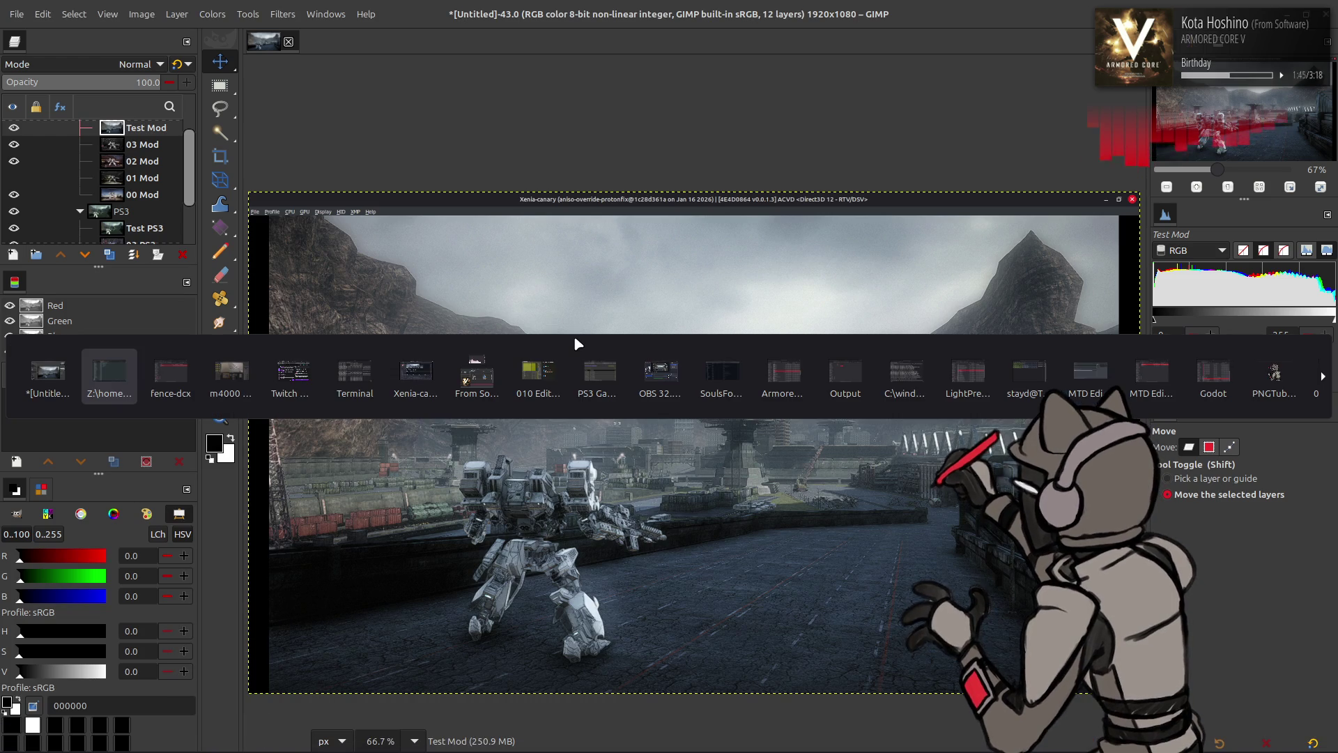
{"action": "key", "text": "alt+Tab"}
{"action": "key", "text": "BackSpace"}
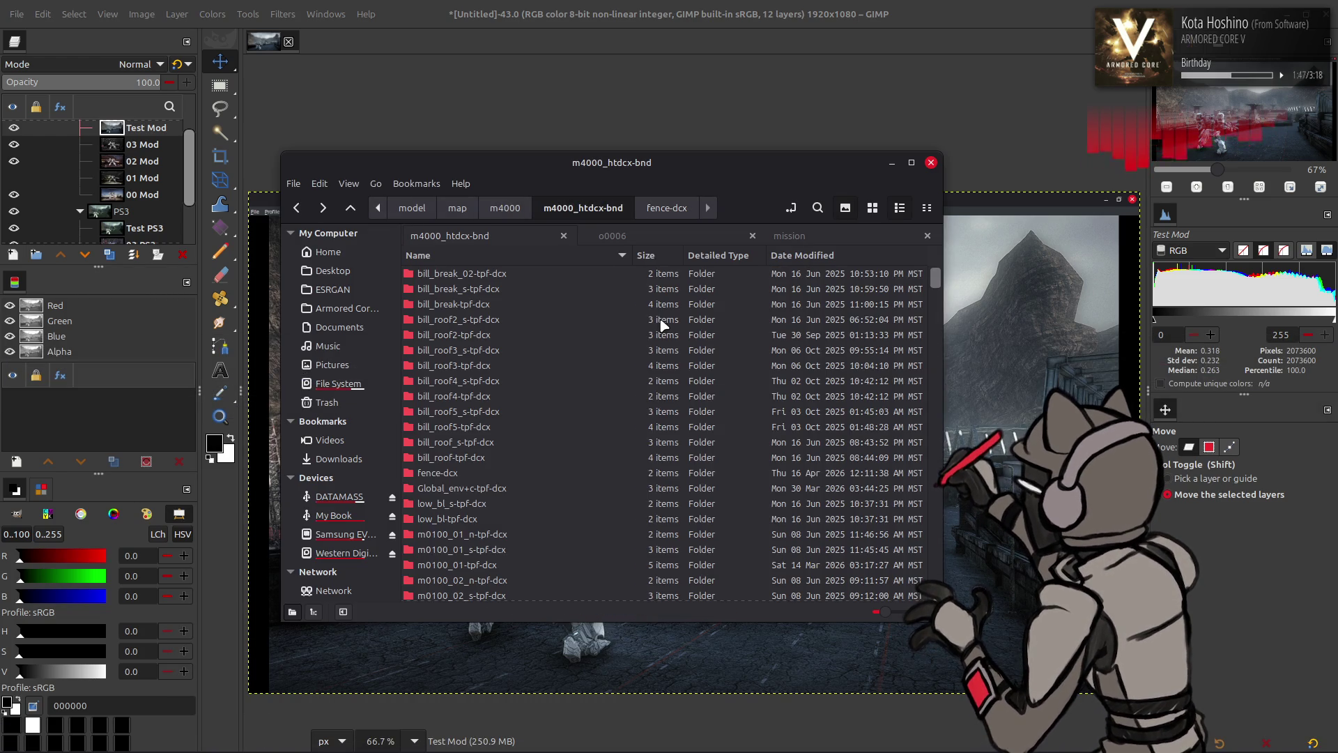
{"action": "key", "text": "BackSpace"}
{"action": "double_click", "coordinate": [508, 303]}
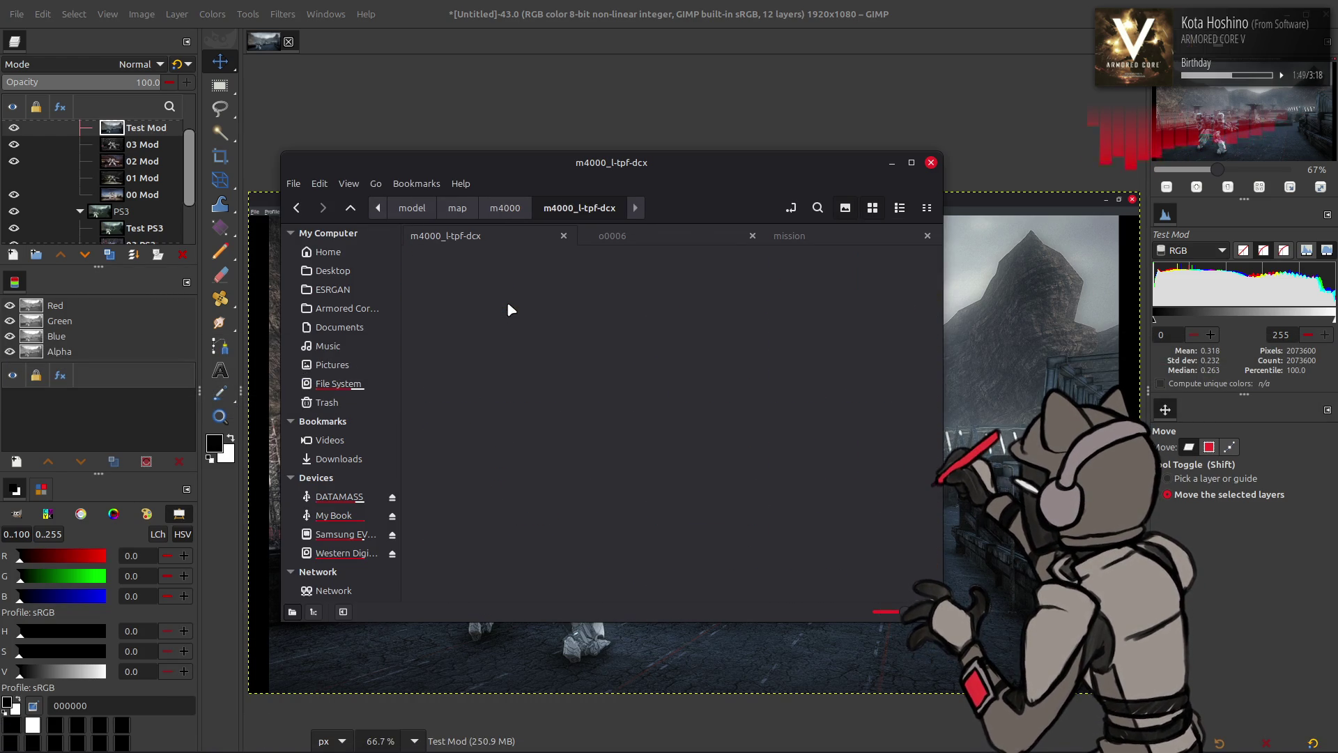
{"action": "mouse_move", "coordinate": [706, 457]}
{"action": "left_mouse_down"}
{"action": "mouse_move", "coordinate": [397, 279]}
{"action": "mouse_move", "coordinate": [220, 76]}
{"action": "mouse_move", "coordinate": [222, 42]}
{"action": "left_mouse_up"}
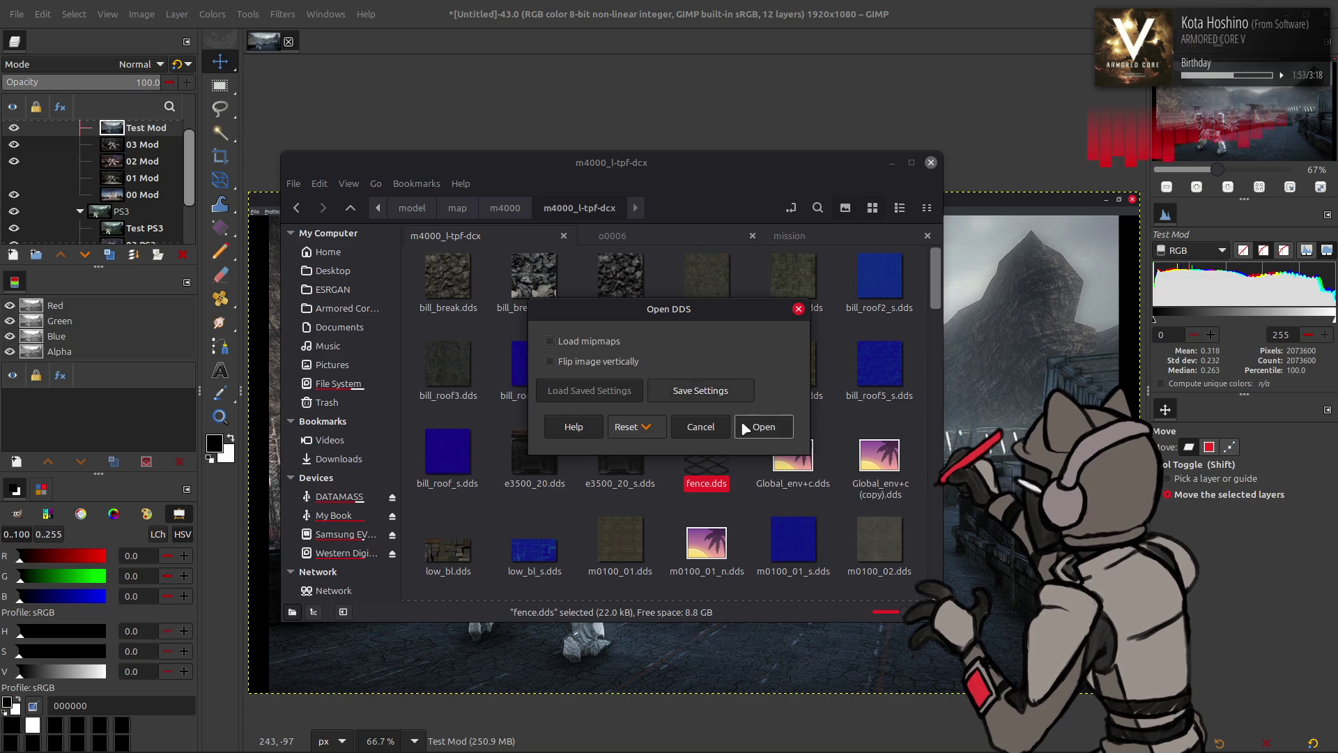
{"action": "left_click", "coordinate": [761, 423]}
{"action": "scroll", "coordinate": [694, 340], "scroll_direction": "up", "scroll_amount": 6, "text": "ctrl"}
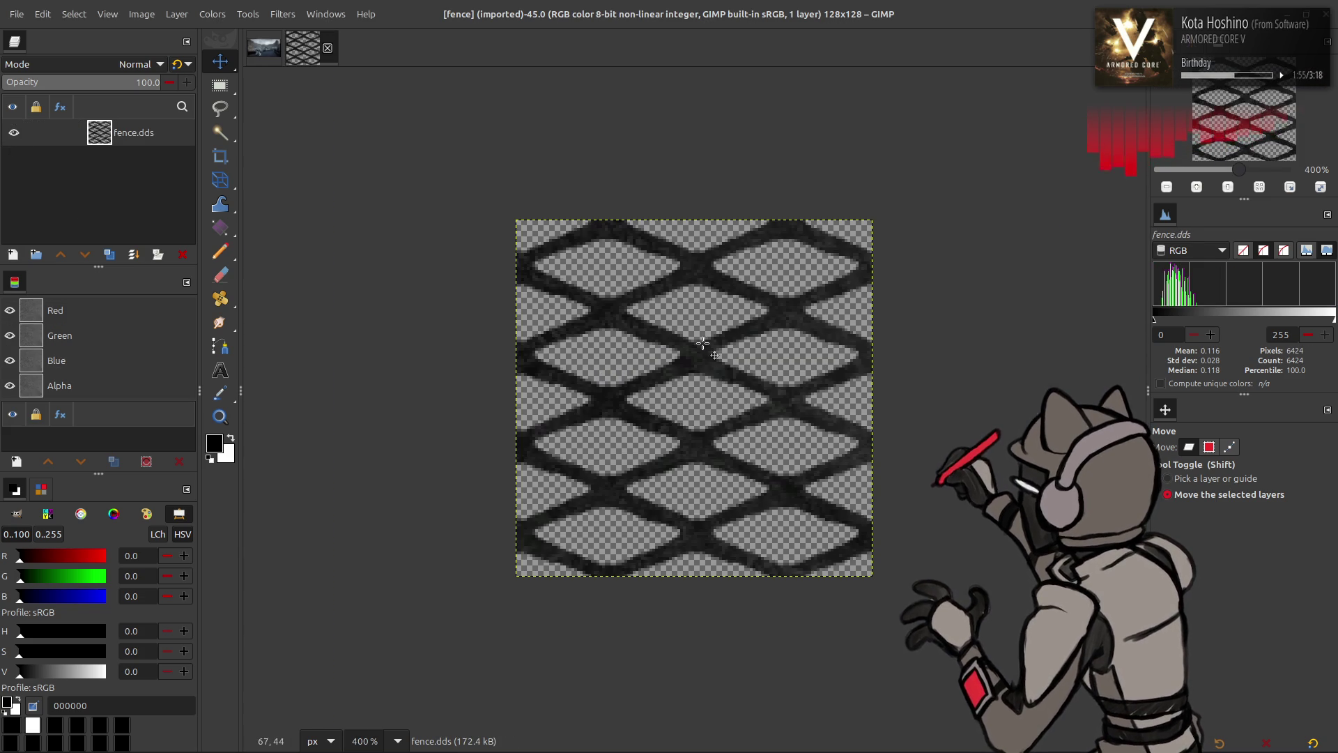
Convert the fence texture to 16-bit integer precision
{"action": "scroll", "coordinate": [694, 341], "scroll_direction": "down", "scroll_amount": 2, "text": "ctrl"}
{"action": "left_click", "coordinate": [142, 14]}
{"action": "mouse_move", "coordinate": [181, 74]}
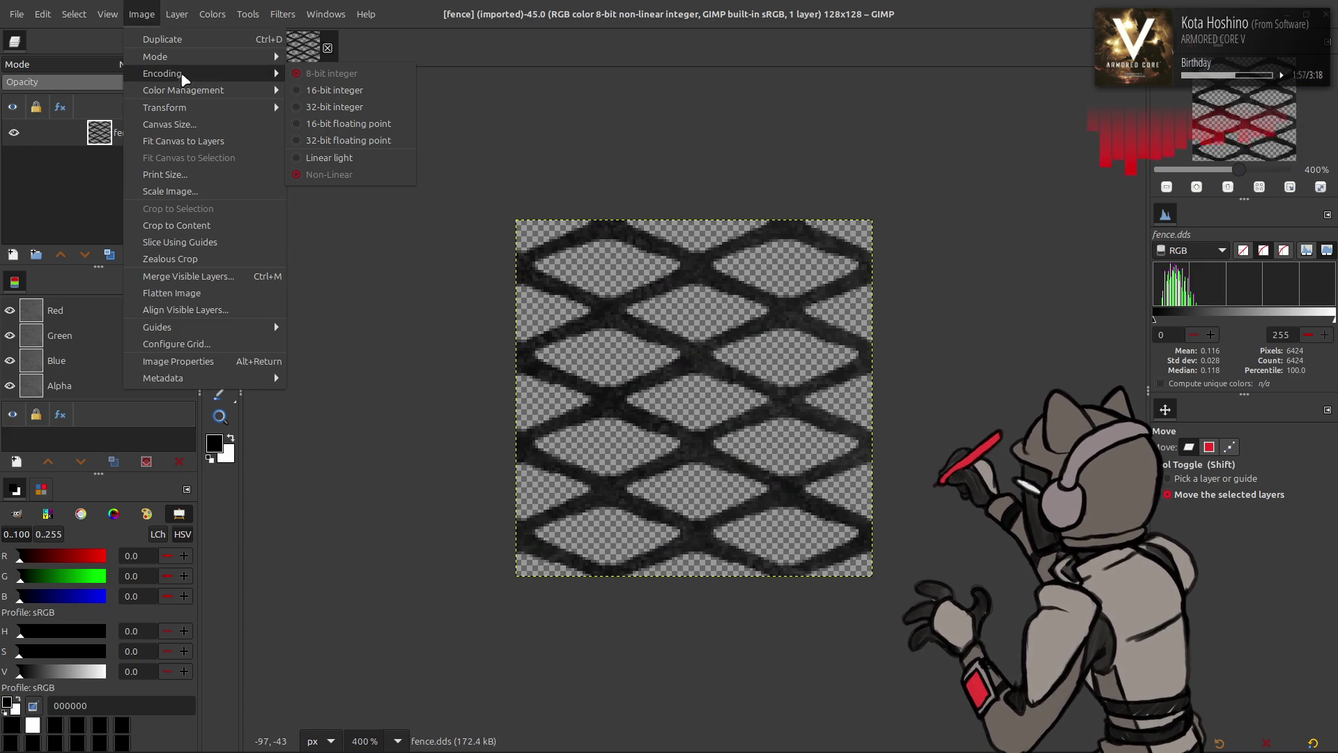
{"action": "left_click", "coordinate": [344, 93]}
{"action": "left_click", "coordinate": [740, 443]}
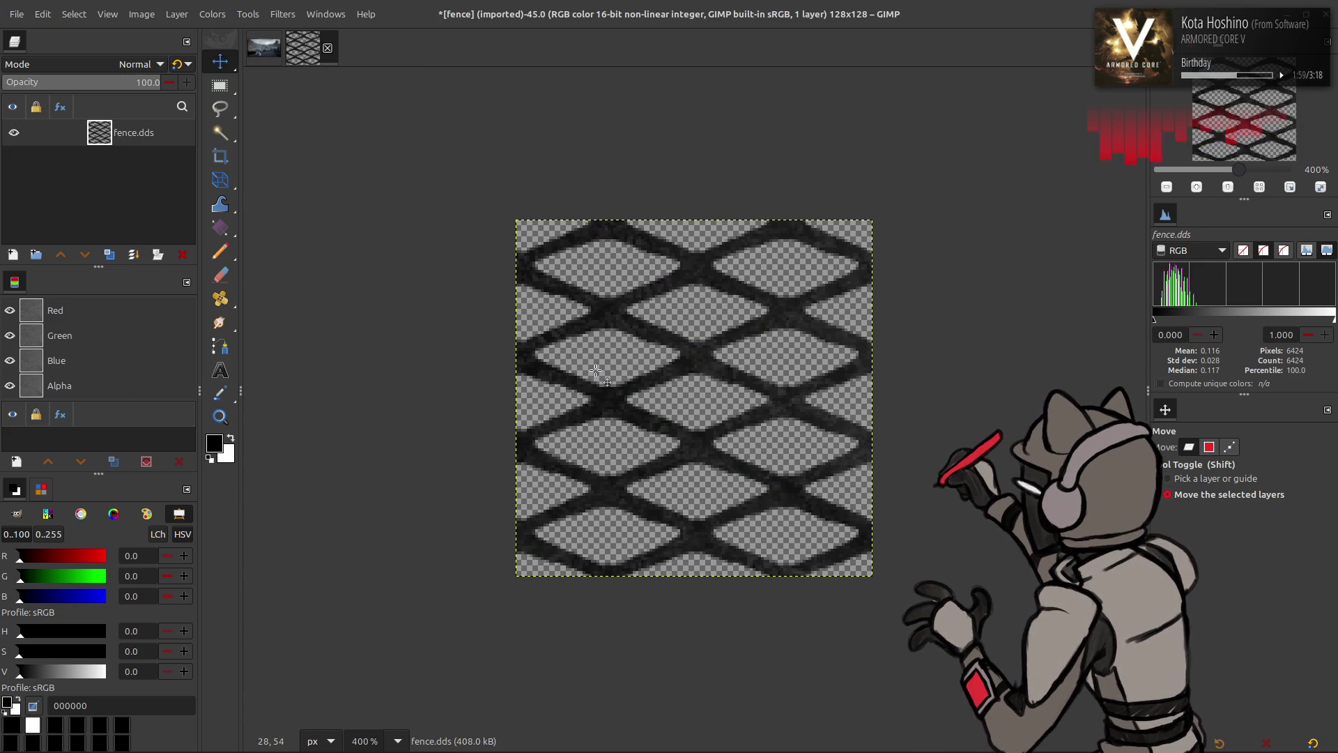
Apply G'MIC-Qt's Colour Space Swap from RGB to sRGB, then set a 32×32 scale size
{"action": "left_click", "coordinate": [288, 16]}
{"action": "left_click", "coordinate": [367, 359]}
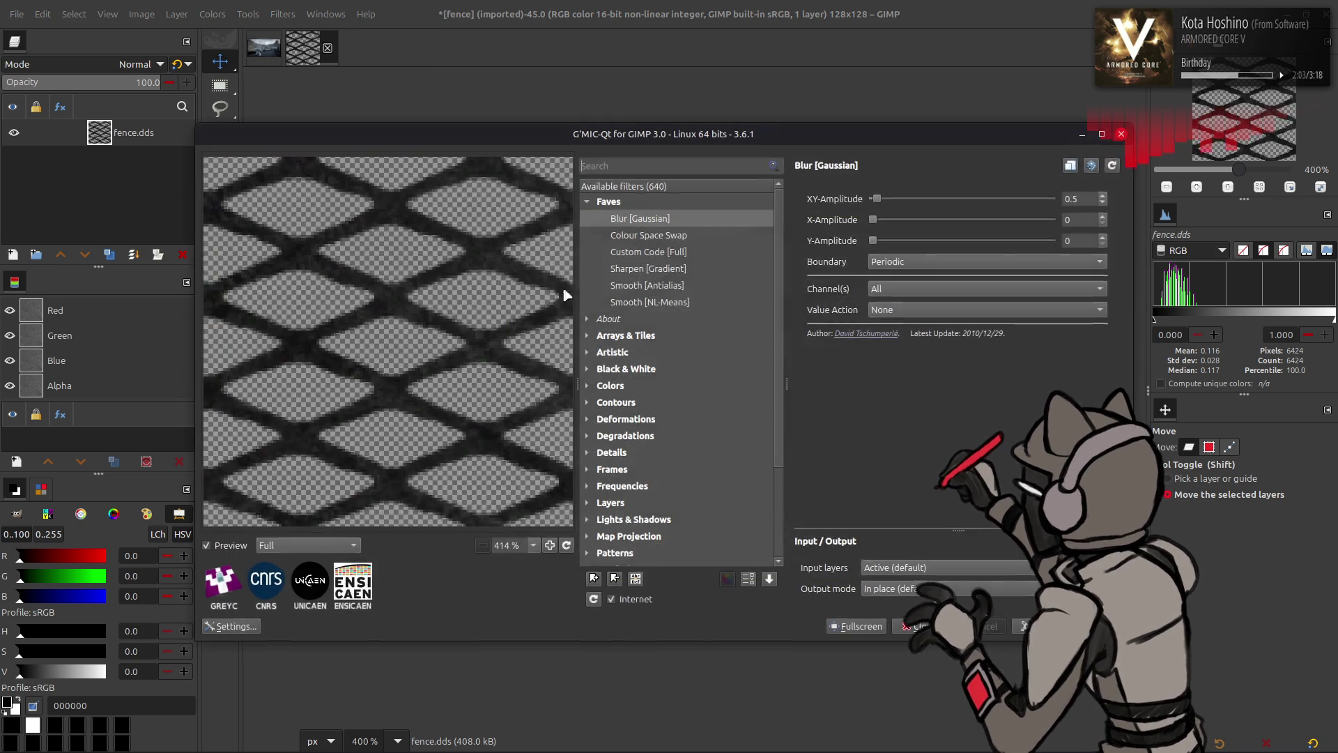
{"action": "left_click", "coordinate": [696, 237]}
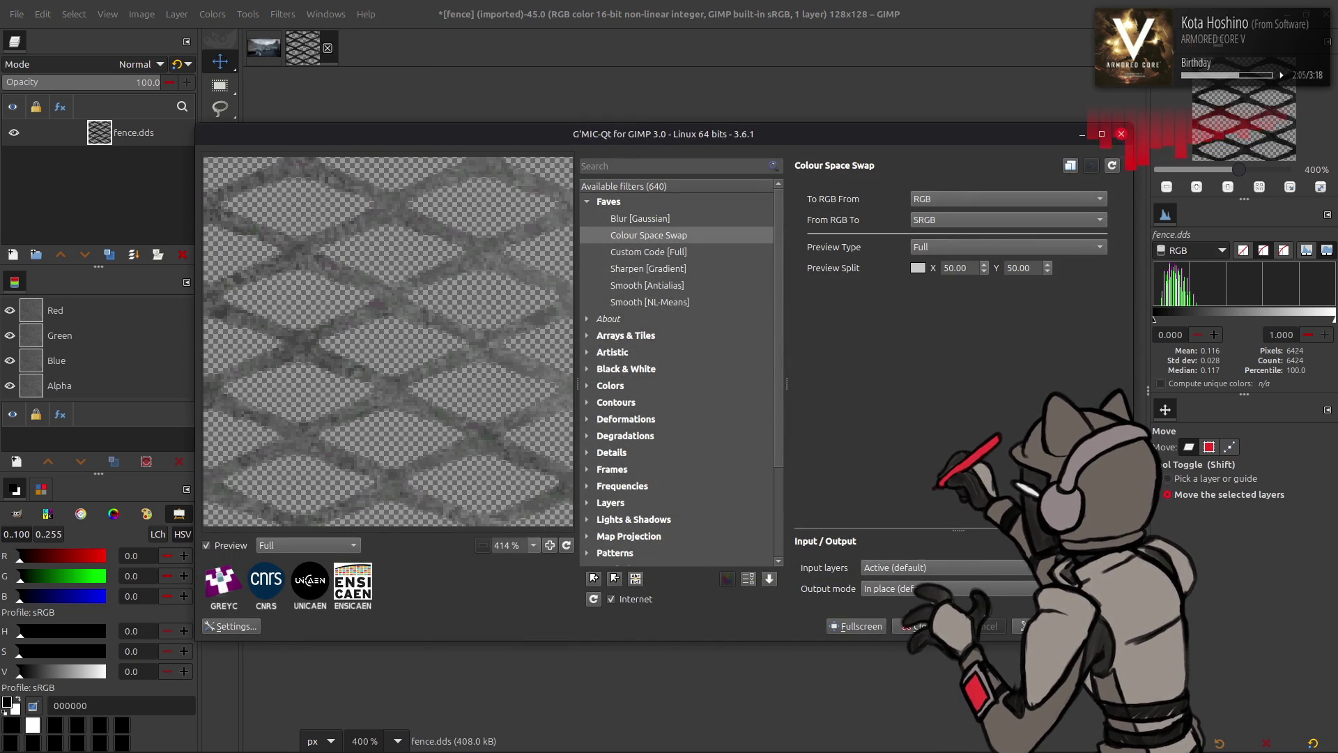
{"action": "left_click", "coordinate": [934, 626]}
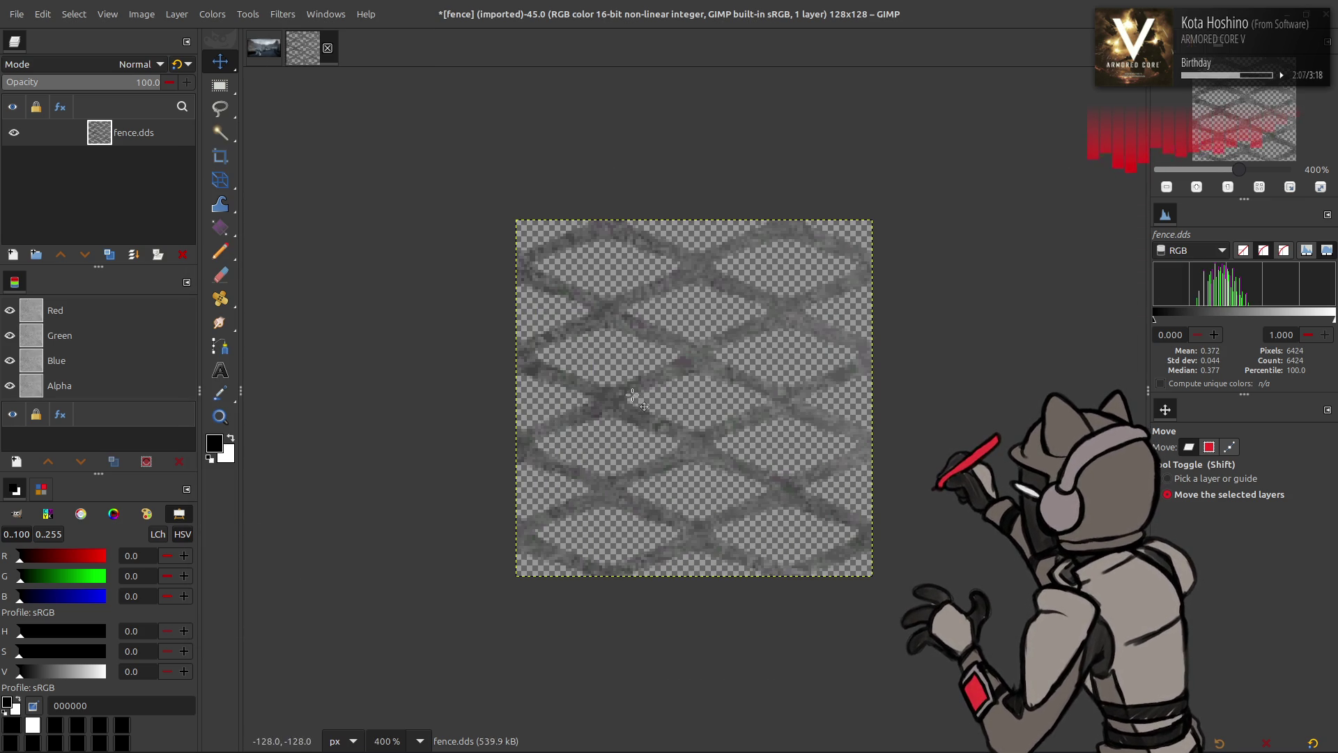
{"action": "left_click", "coordinate": [142, 14]}
{"action": "left_click", "coordinate": [167, 188]}
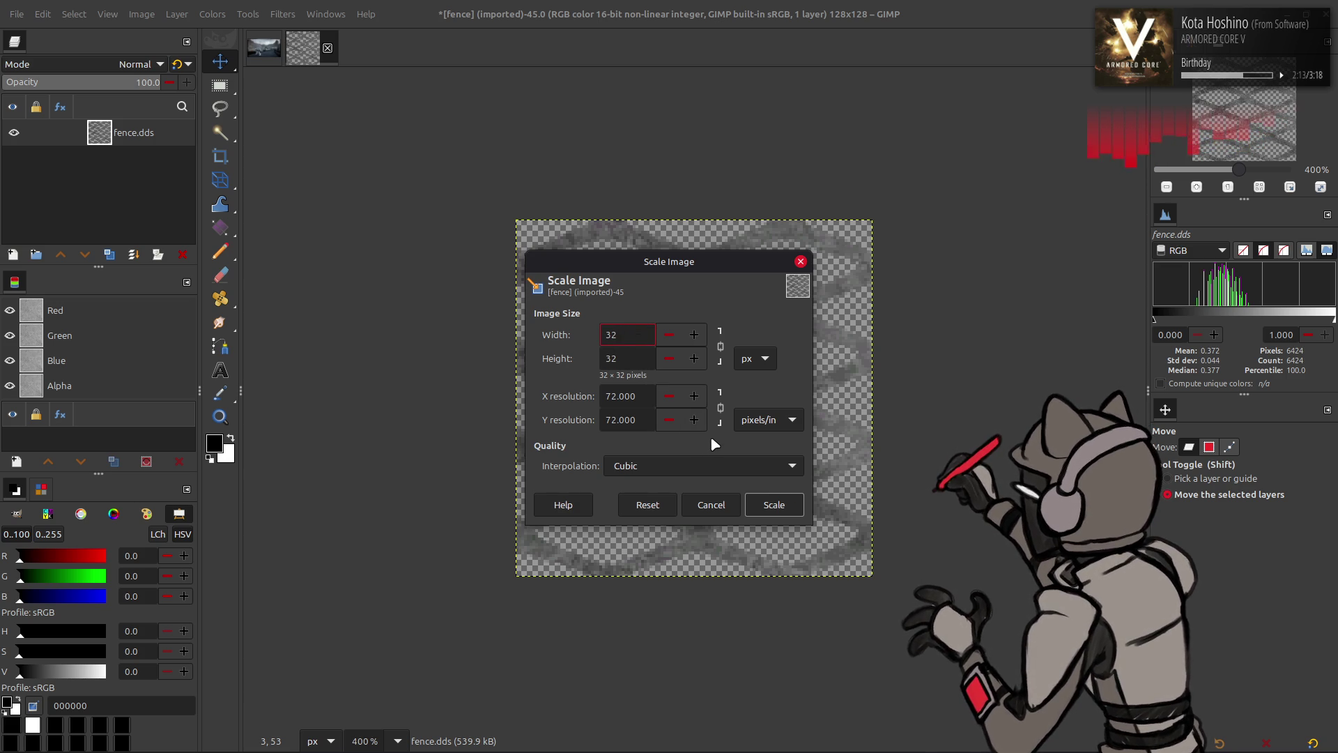
Scale the texture to 32×32 and apply a reversed Colour Space Swap back to linear RGB
{"action": "left_click", "coordinate": [773, 503]}
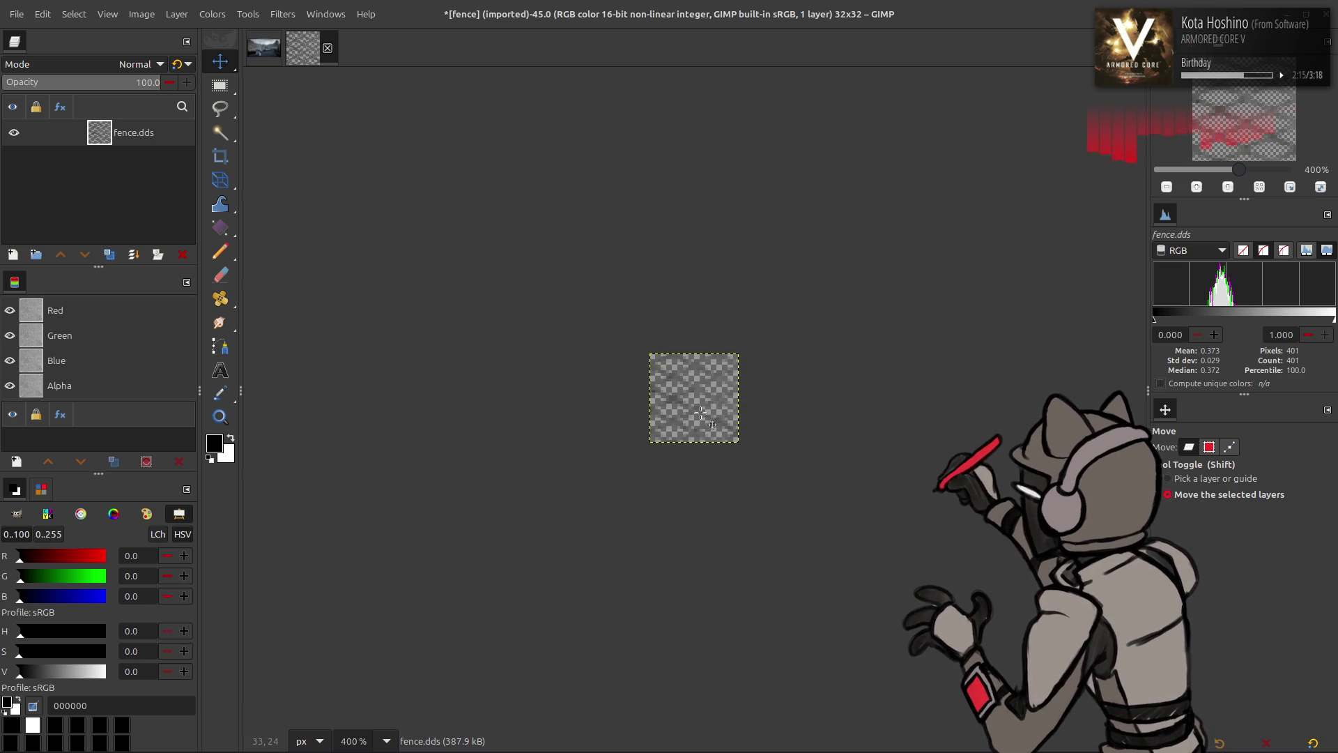
{"action": "key", "text": "4"}
{"action": "left_click", "coordinate": [283, 14]}
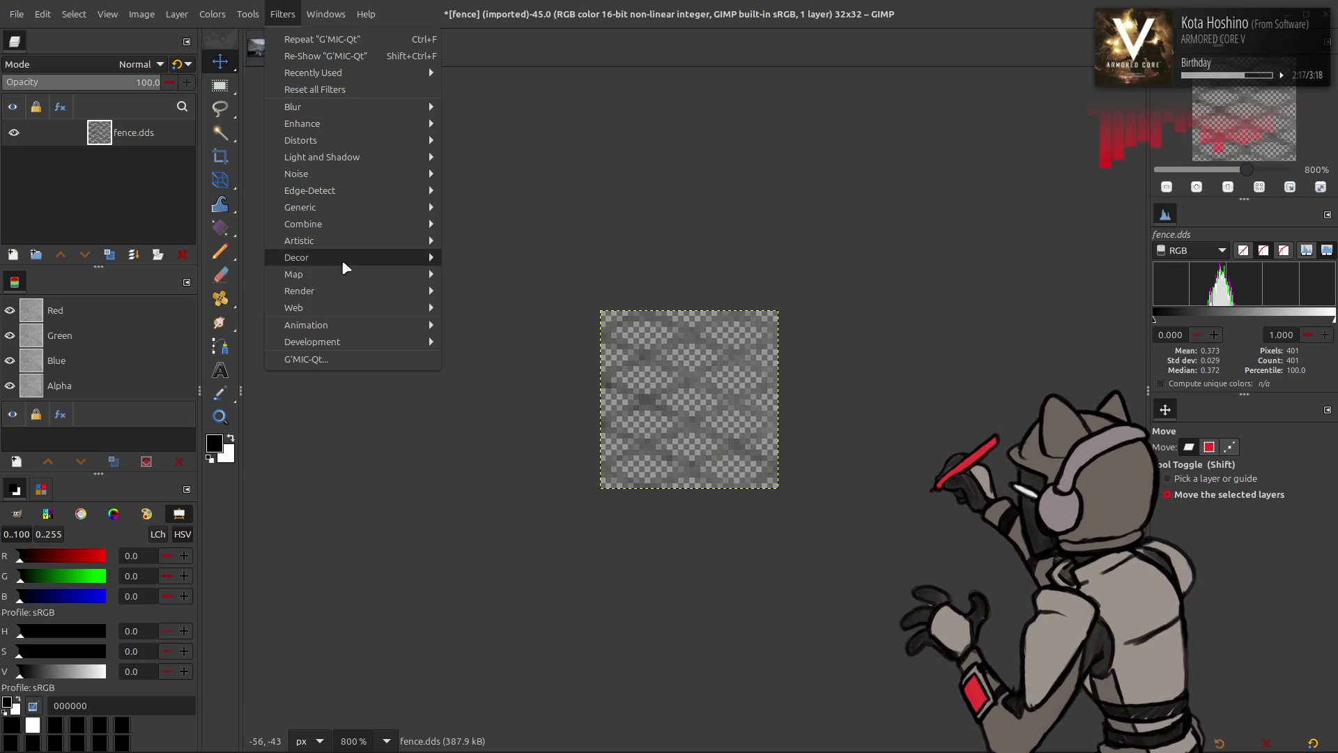
{"action": "left_click", "coordinate": [306, 363]}
{"action": "scroll", "coordinate": [1041, 199], "scroll_direction": "down", "scroll_amount": 1}
{"action": "scroll", "coordinate": [1041, 220], "scroll_direction": "up", "scroll_amount": 1}
{"action": "key", "text": "Return"}
{"action": "key", "text": "3"}
{"action": "key", "text": "4"}
{"action": "key", "text": "5"}
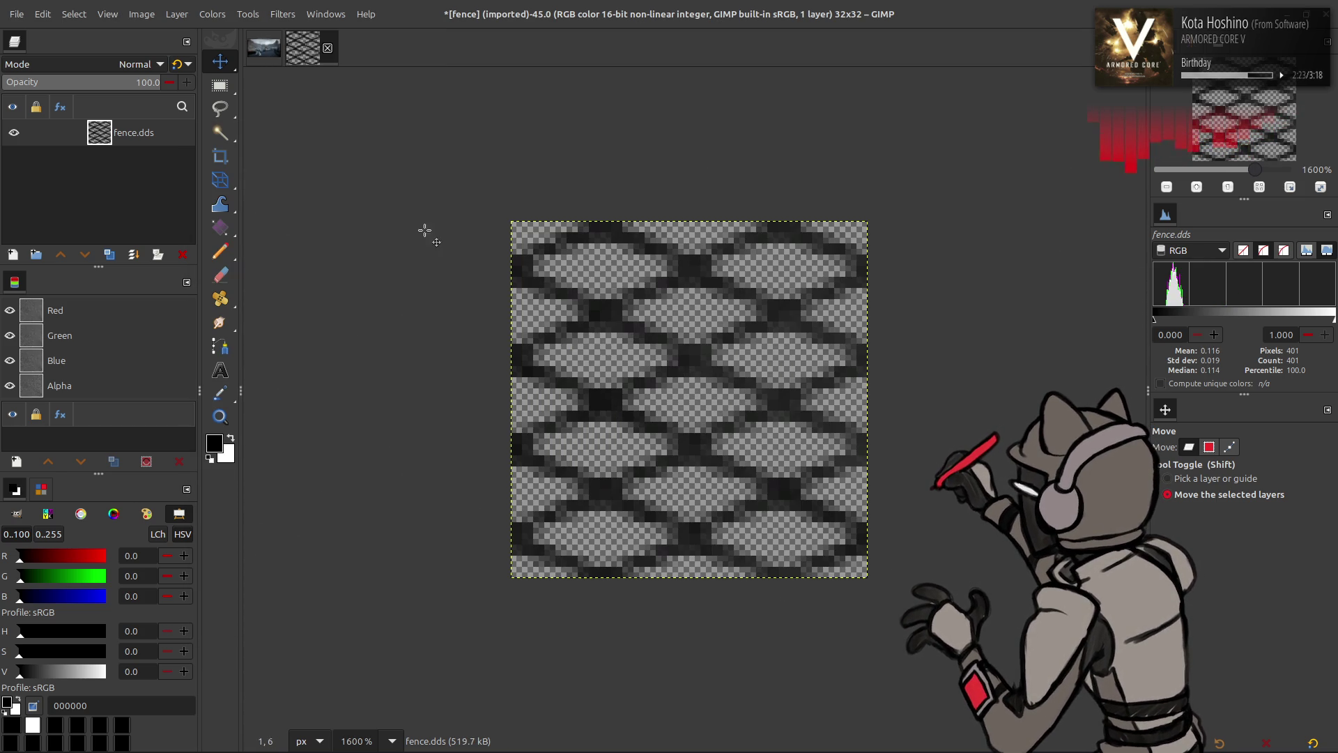
Start exporting the texture over fence.dds
{"action": "left_click", "coordinate": [16, 14]}
{"action": "left_click", "coordinate": [114, 257]}
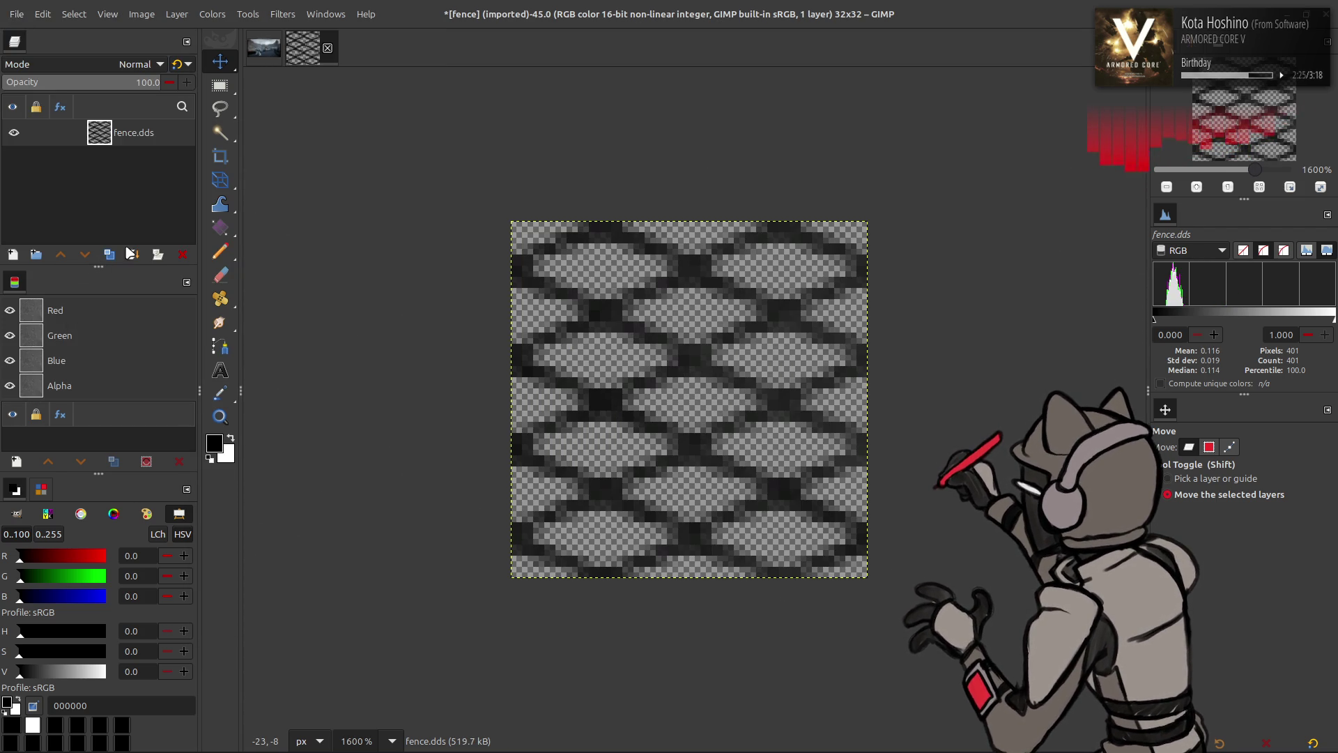
{"action": "left_click", "coordinate": [1014, 667]}
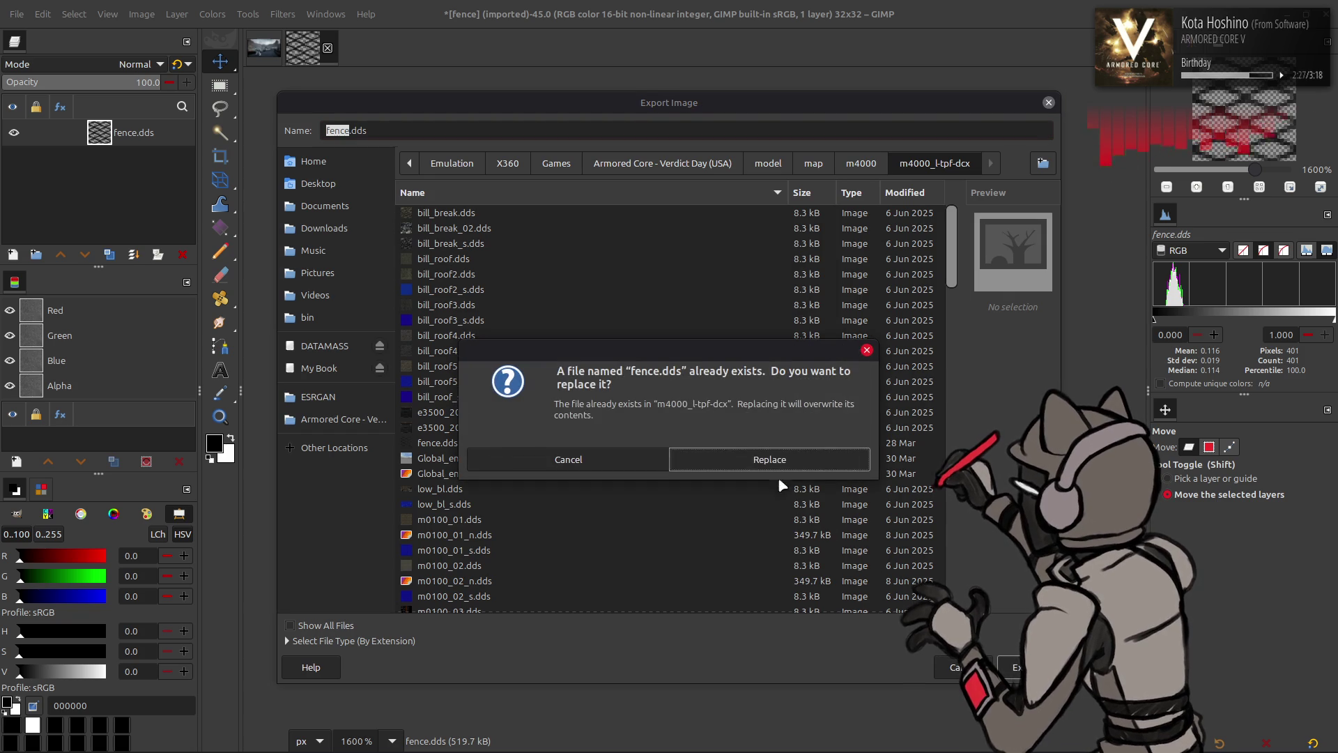
Replace fence.dds, exporting with BC2 / DXT3 compression, Catmull-Rom mipmaps and gamma correction
{"action": "left_click", "coordinate": [769, 460]}
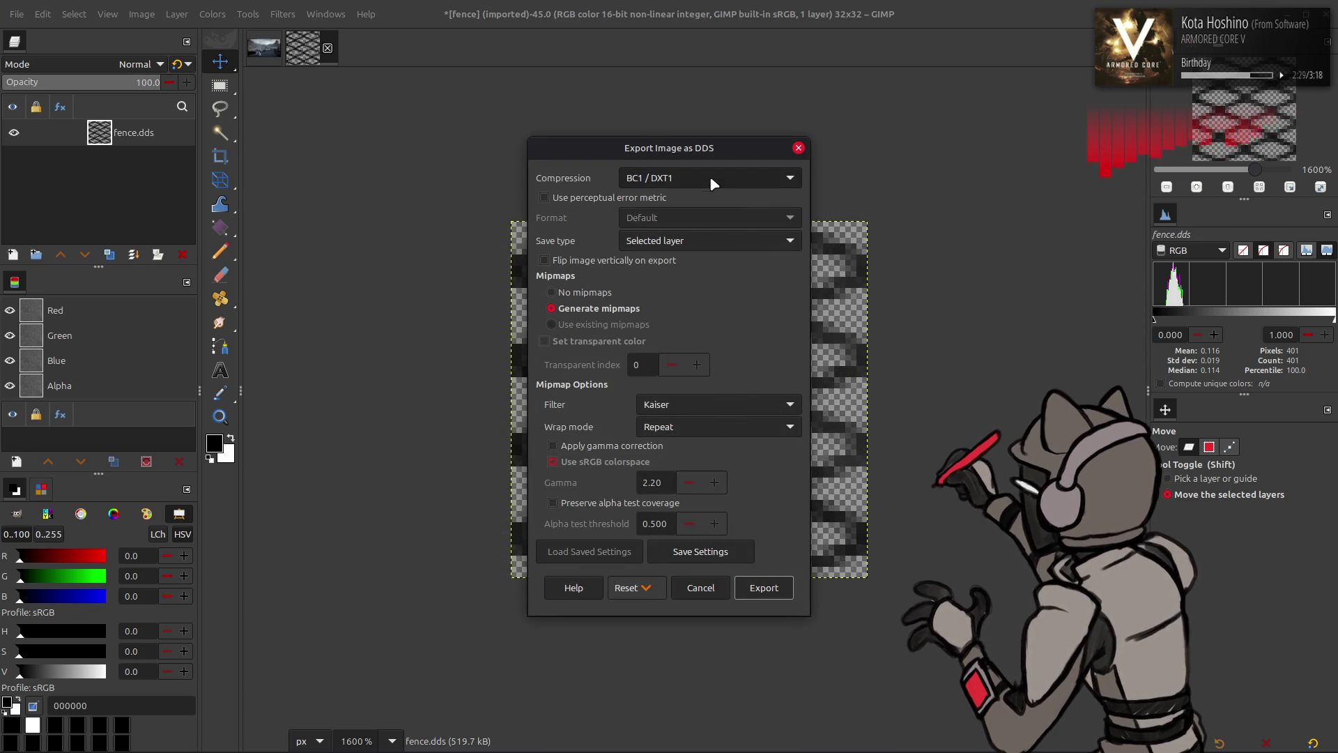
{"action": "left_click", "coordinate": [709, 175]}
{"action": "left_click", "coordinate": [719, 227]}
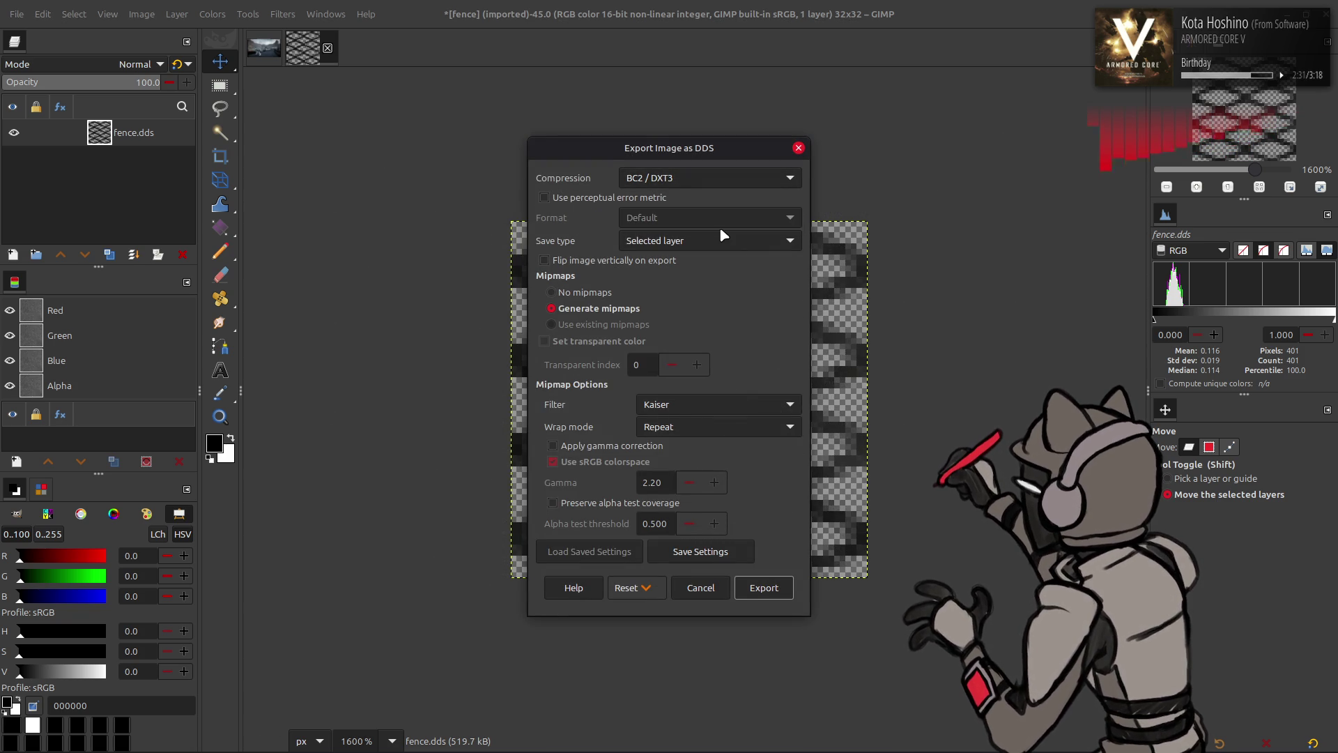
{"action": "scroll", "coordinate": [717, 403], "scroll_direction": "up", "scroll_amount": 2}
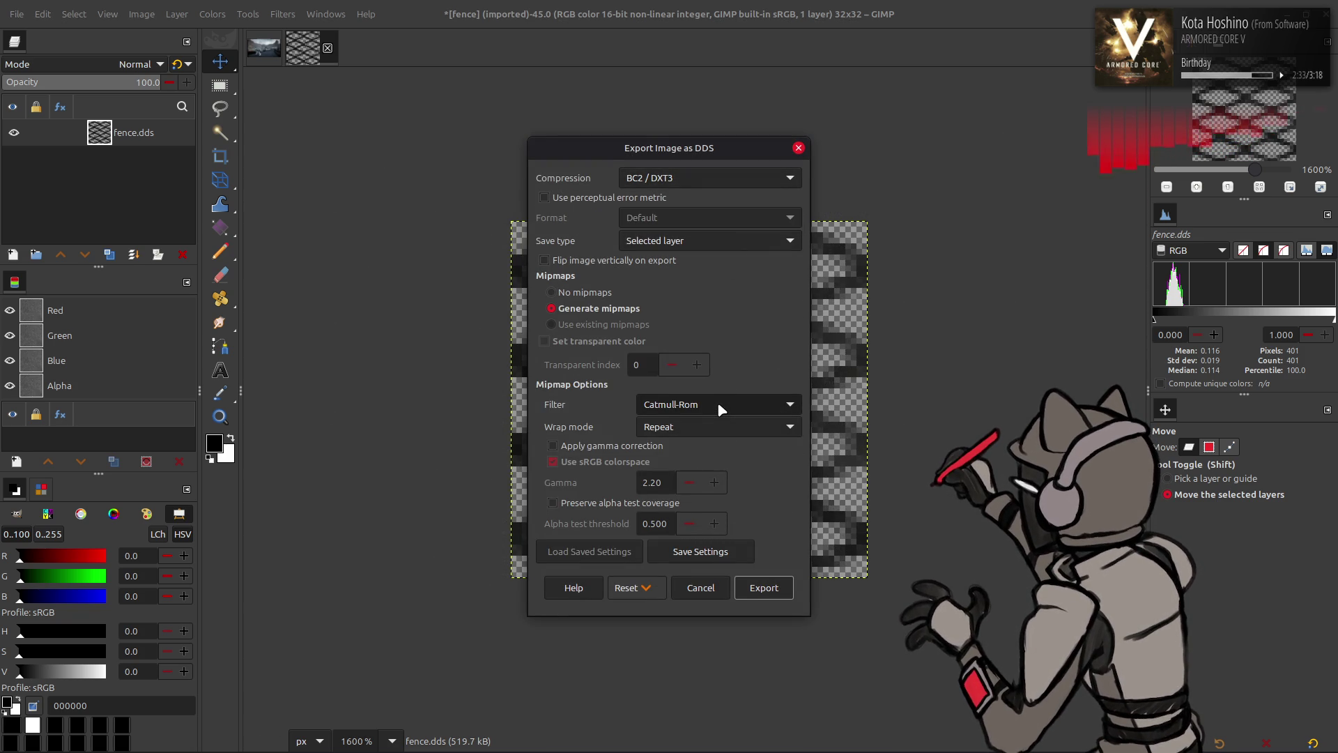
{"action": "left_click", "coordinate": [658, 446]}
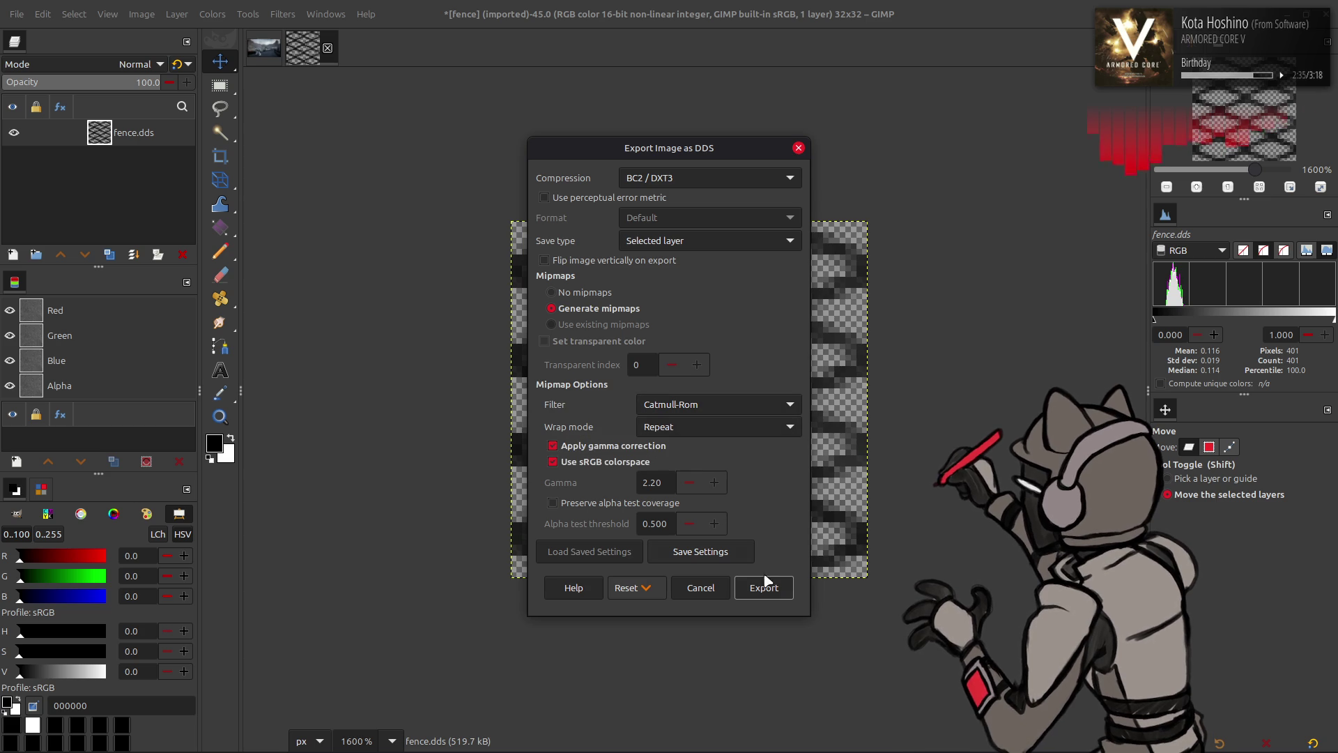
{"action": "left_click", "coordinate": [768, 594]}
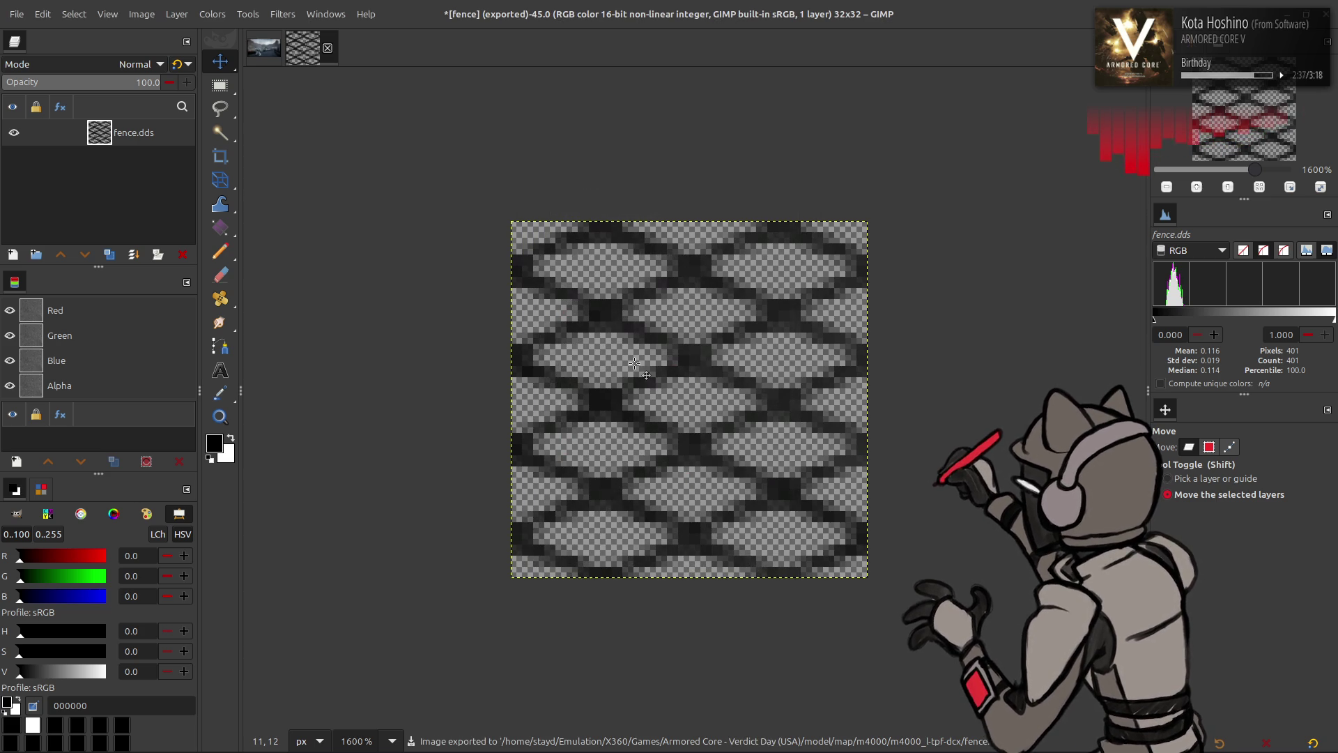
Close the fence image without saving changes and return to the file manager
{"action": "left_click", "coordinate": [328, 47]}
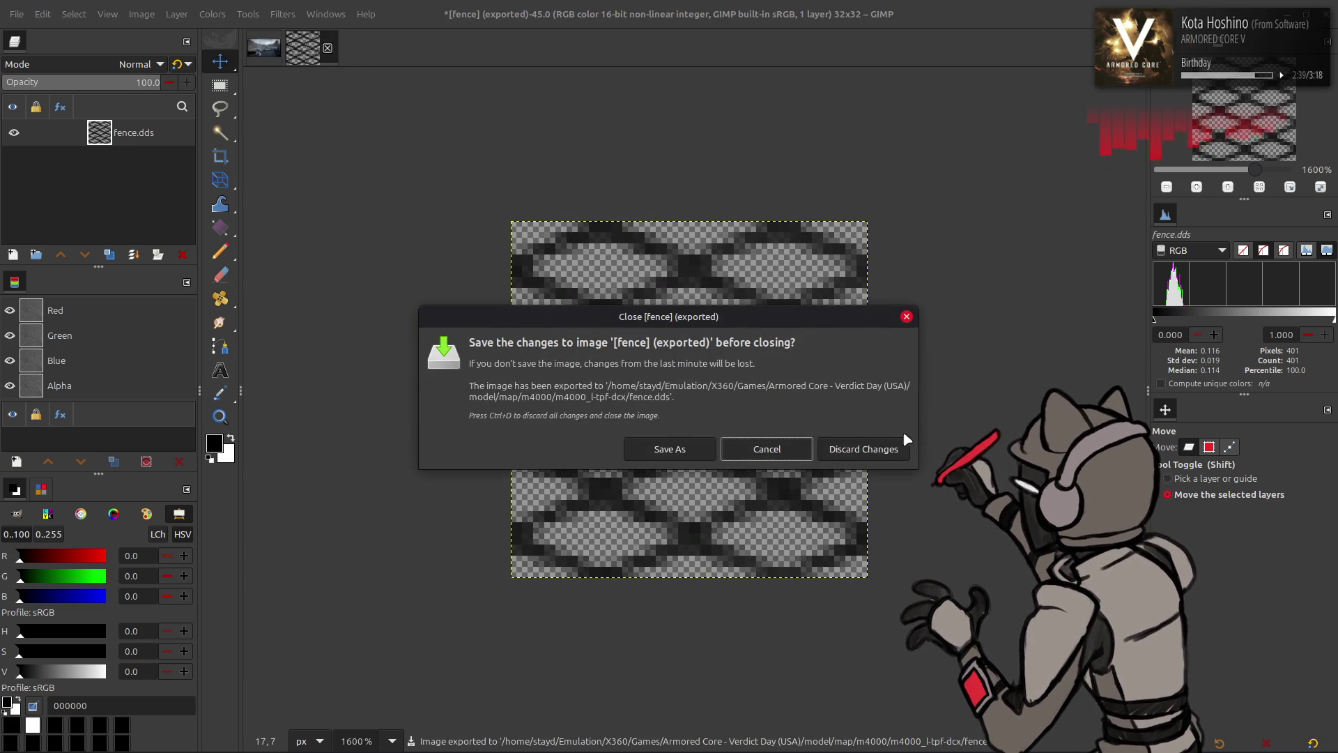
{"action": "left_click", "coordinate": [844, 449]}
{"action": "key", "text": "alt+Tab"}
Open fence.dds from the m4000_htdcx-bnd/fence-dcx folder in 010 Editor
{"action": "key", "text": "alt+Up"}
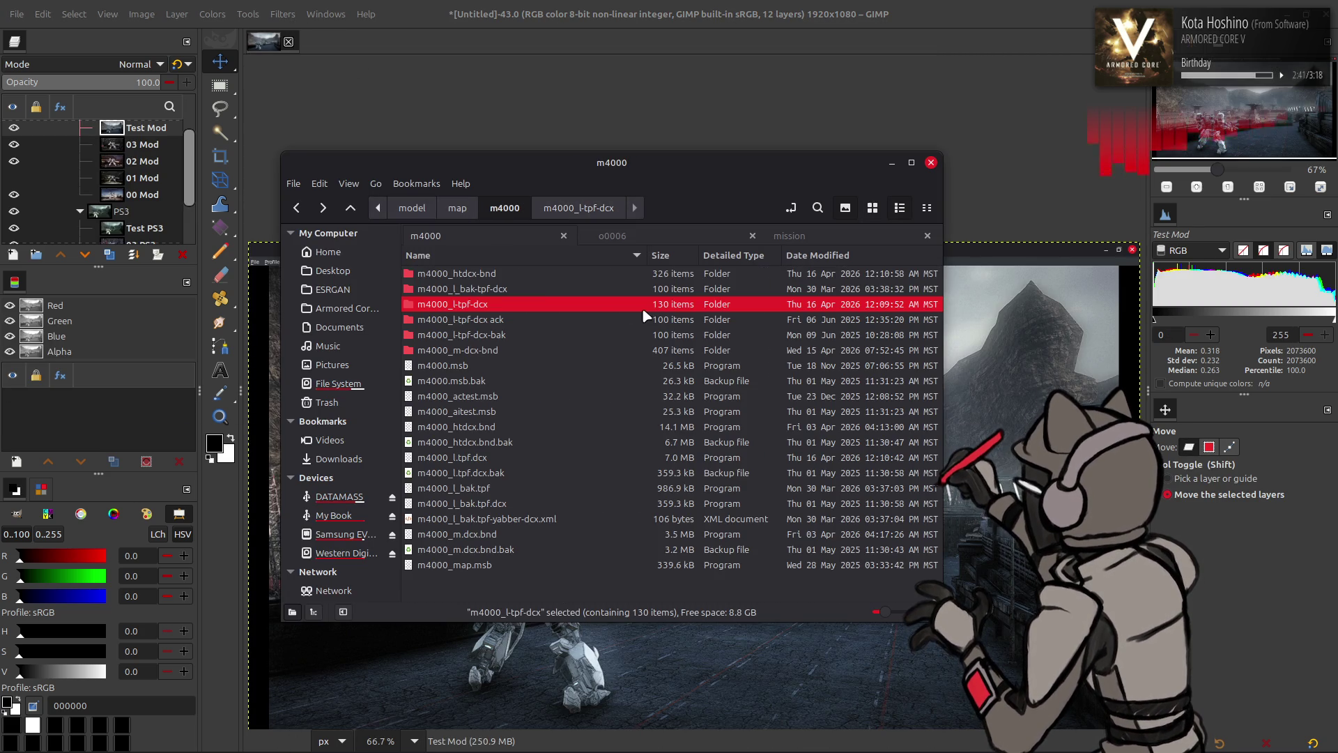
{"action": "double_click", "coordinate": [541, 278]}
{"action": "double_click", "coordinate": [463, 472]}
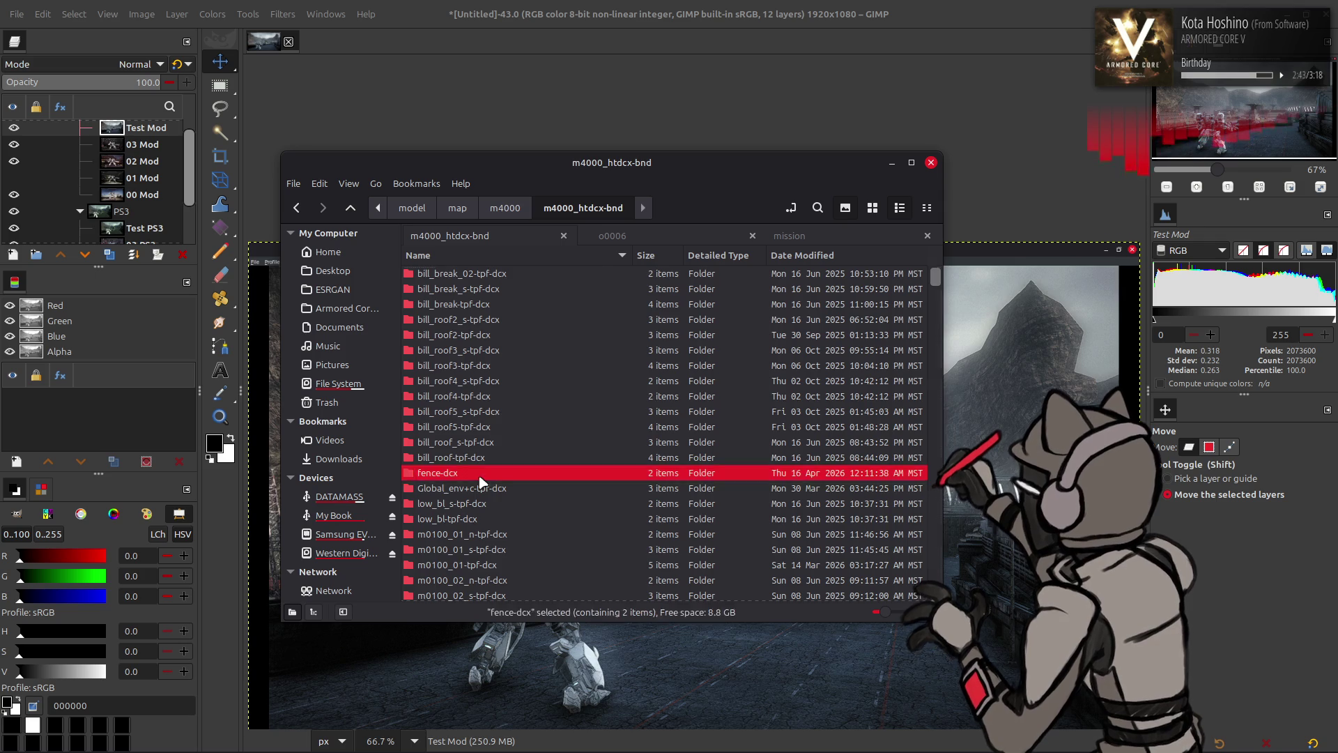
{"action": "left_click", "coordinate": [349, 737]}
{"action": "left_click", "coordinate": [73, 734]}
{"action": "left_click_drag", "start_coordinate": [452, 273], "coordinate": [232, 342]}
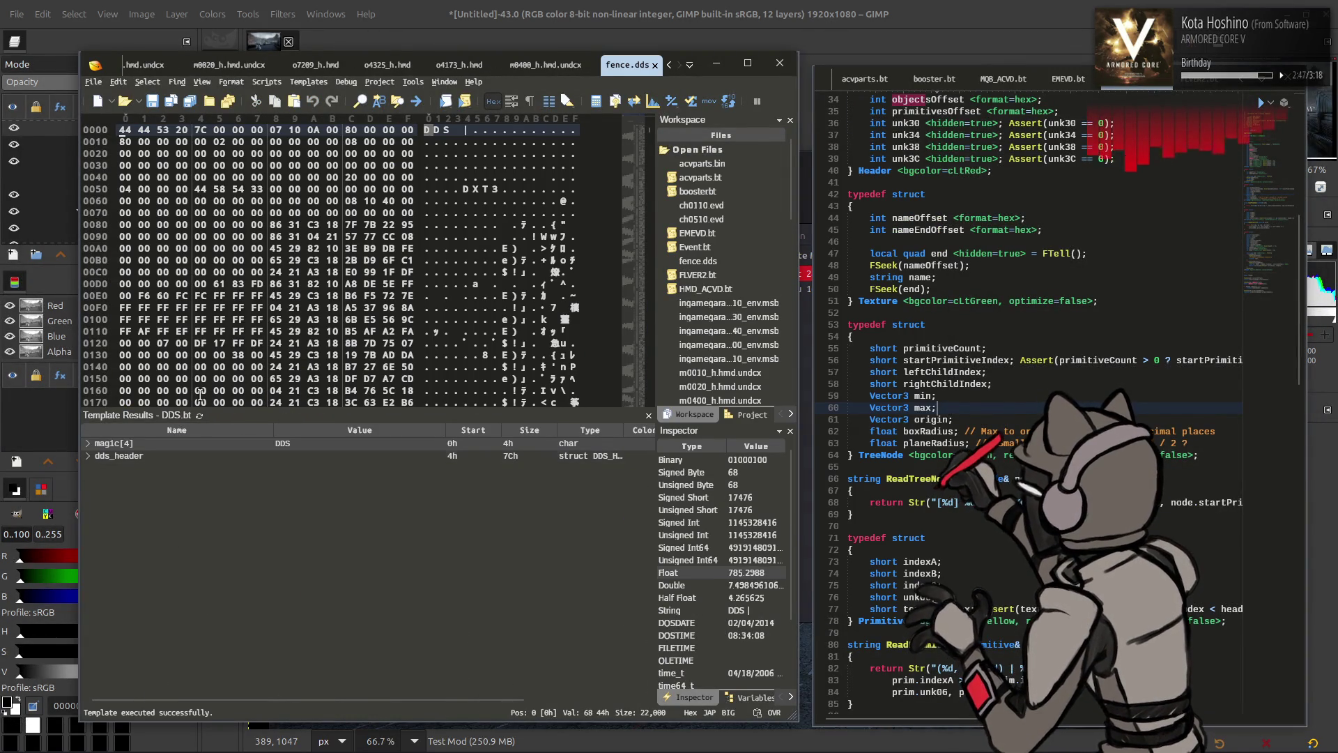
Inspect dds_header little-endian, re-run the DDS template to read 128×128, and close fence.dds
{"action": "left_click", "coordinate": [387, 260]}
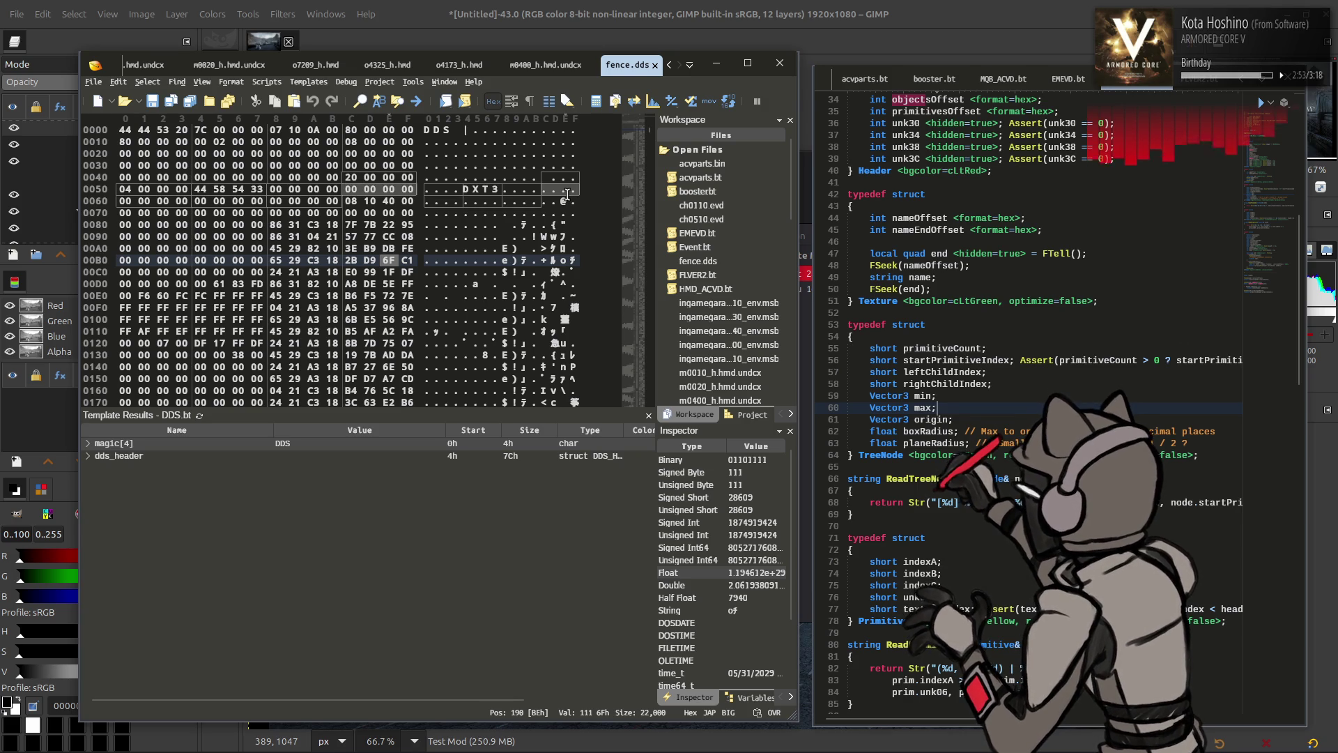
{"action": "scroll", "coordinate": [444, 150], "scroll_direction": "down", "scroll_amount": 7}
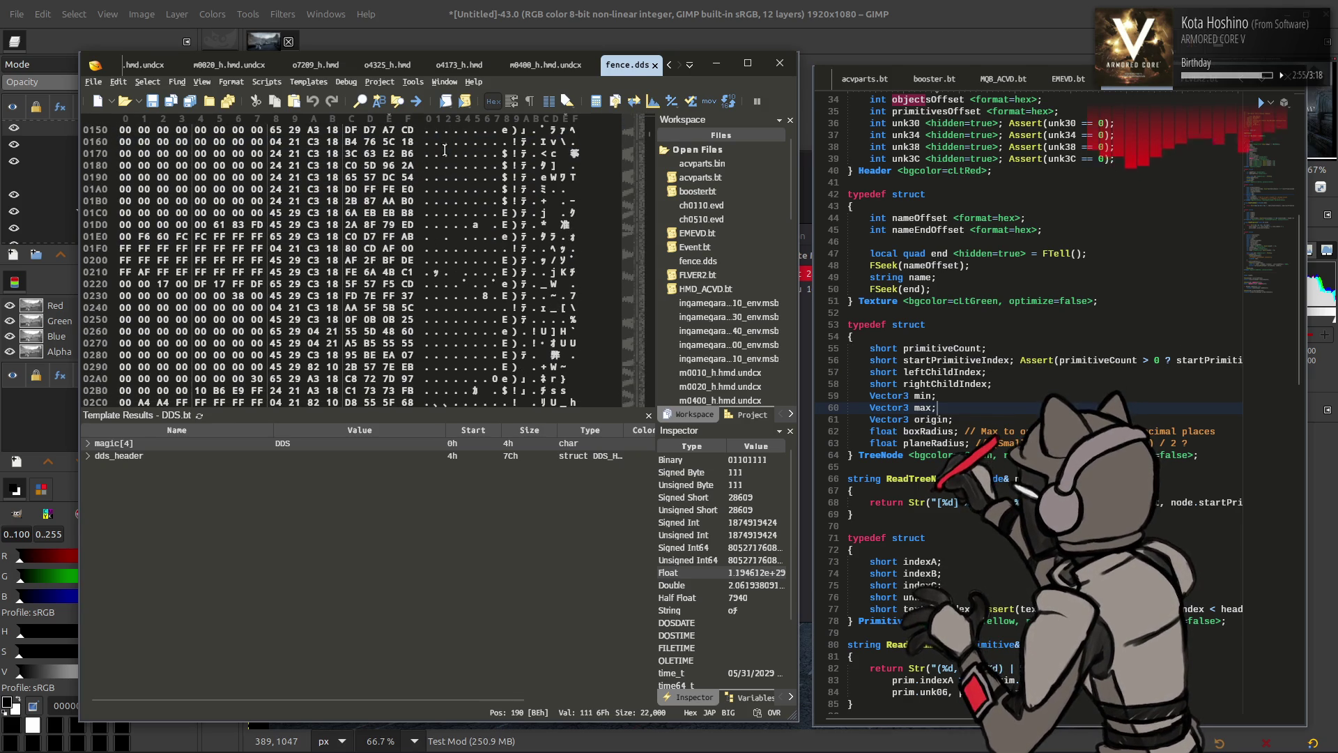
{"action": "scroll", "coordinate": [97, 369], "scroll_direction": "up", "scroll_amount": 7}
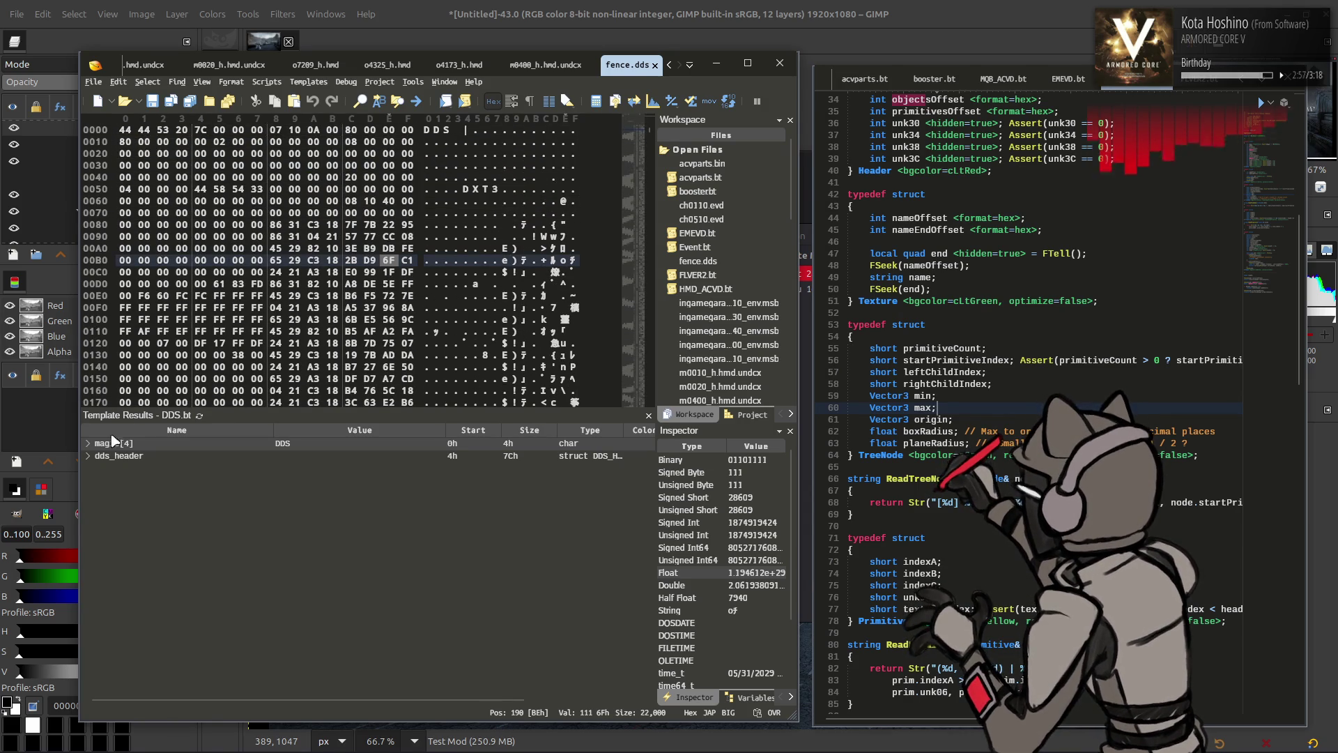
{"action": "left_click", "coordinate": [90, 457]}
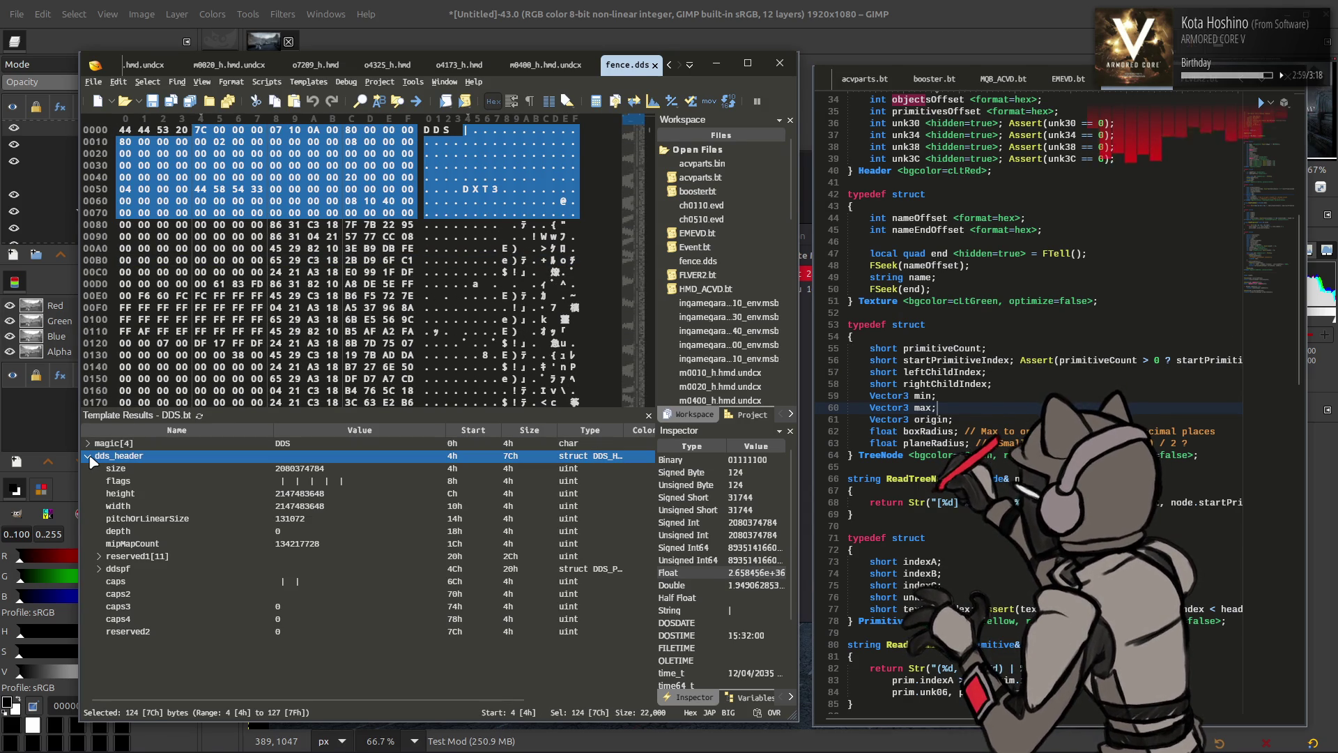
{"action": "left_click", "coordinate": [98, 556]}
{"action": "left_click", "coordinate": [101, 560]}
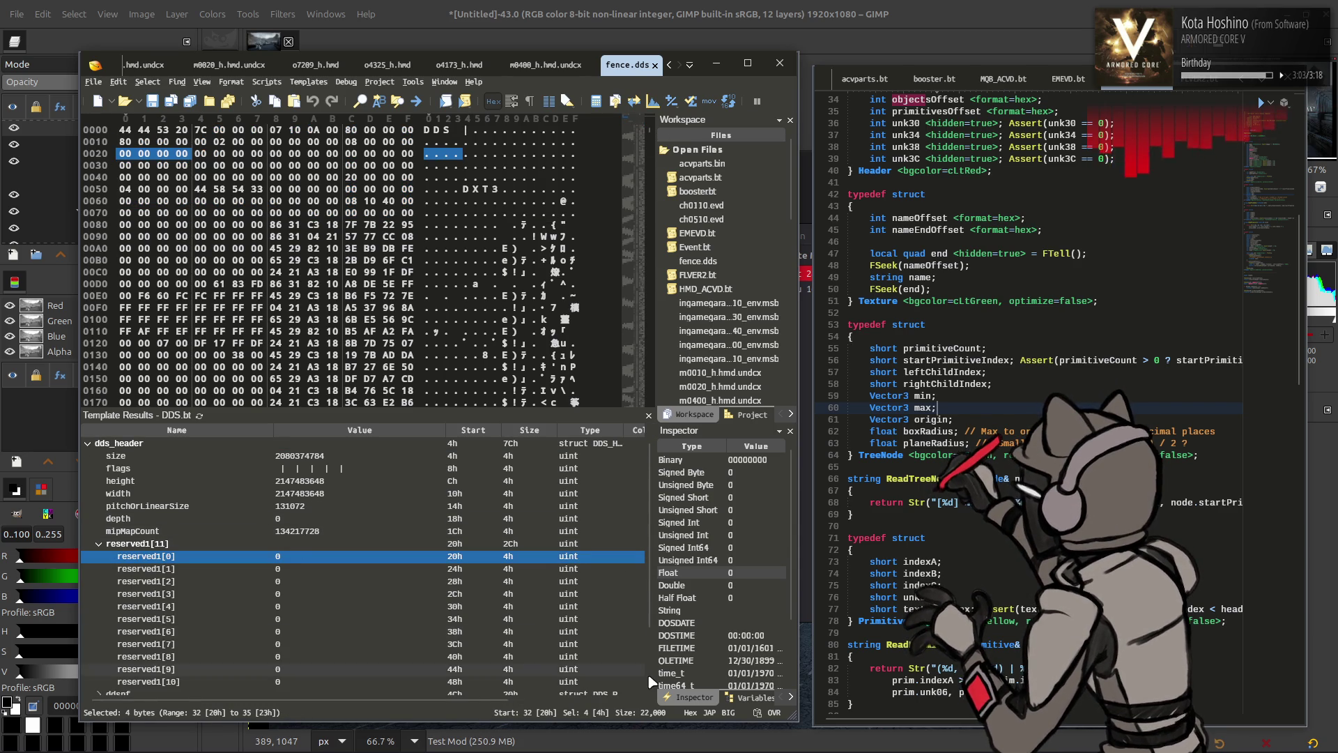
{"action": "key", "text": "Up"}
{"action": "key", "text": "Up"}
{"action": "key", "text": "Up"}
{"action": "left_click", "coordinate": [731, 715]}
{"action": "scroll", "coordinate": [301, 581], "scroll_direction": "up", "scroll_amount": 1}
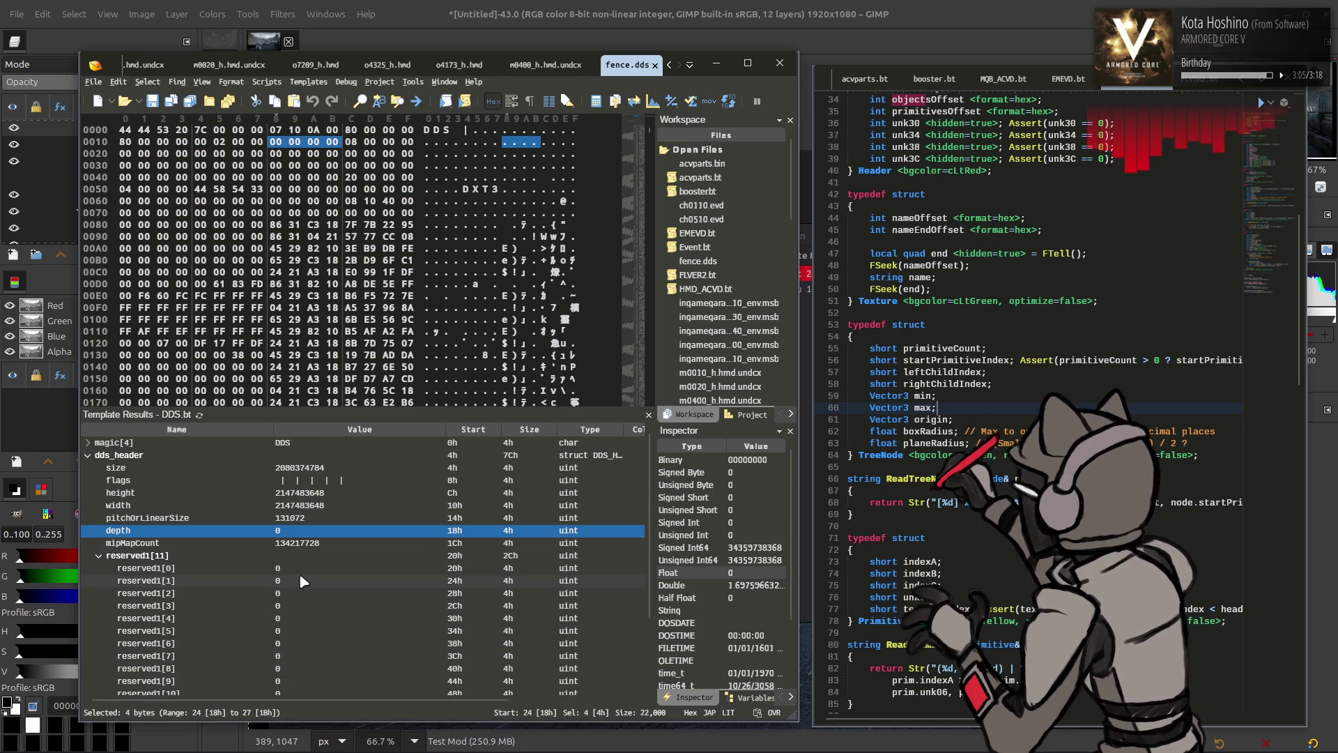
{"action": "left_click", "coordinate": [199, 415]}
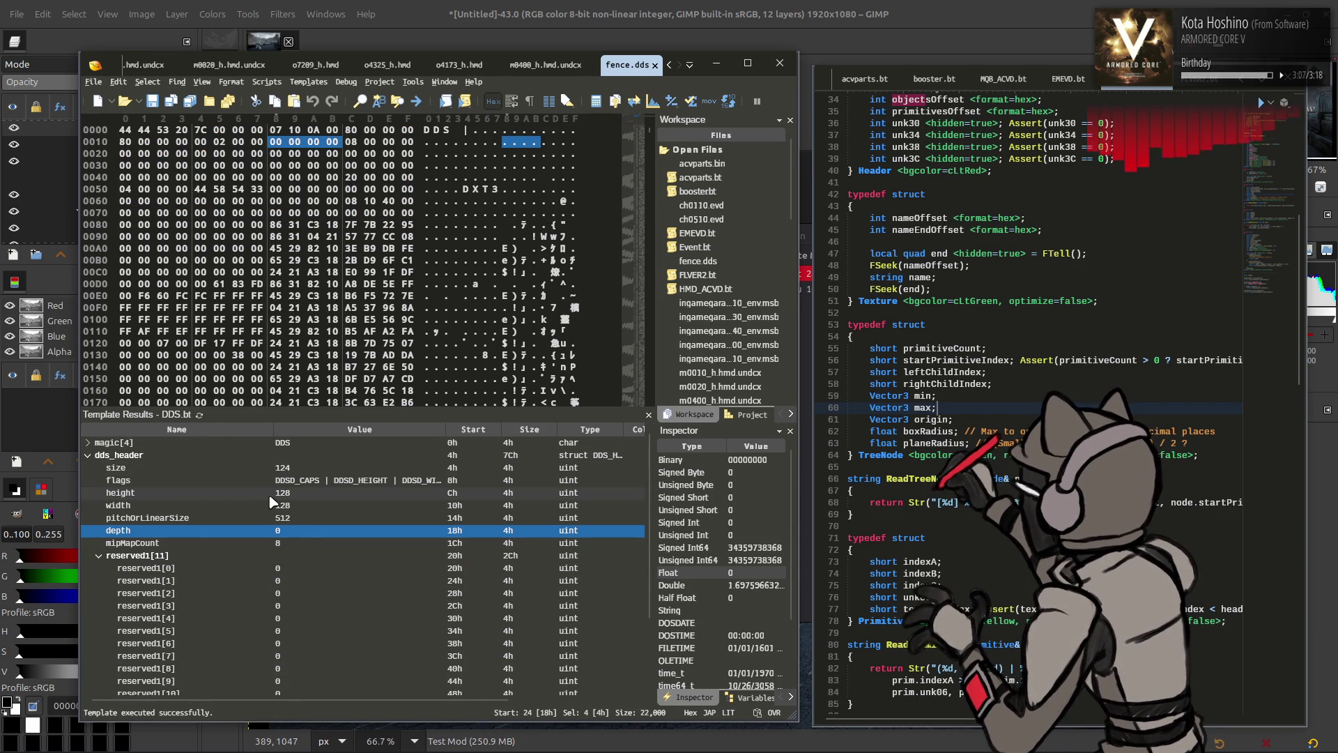
{"action": "left_click", "coordinate": [655, 65]}
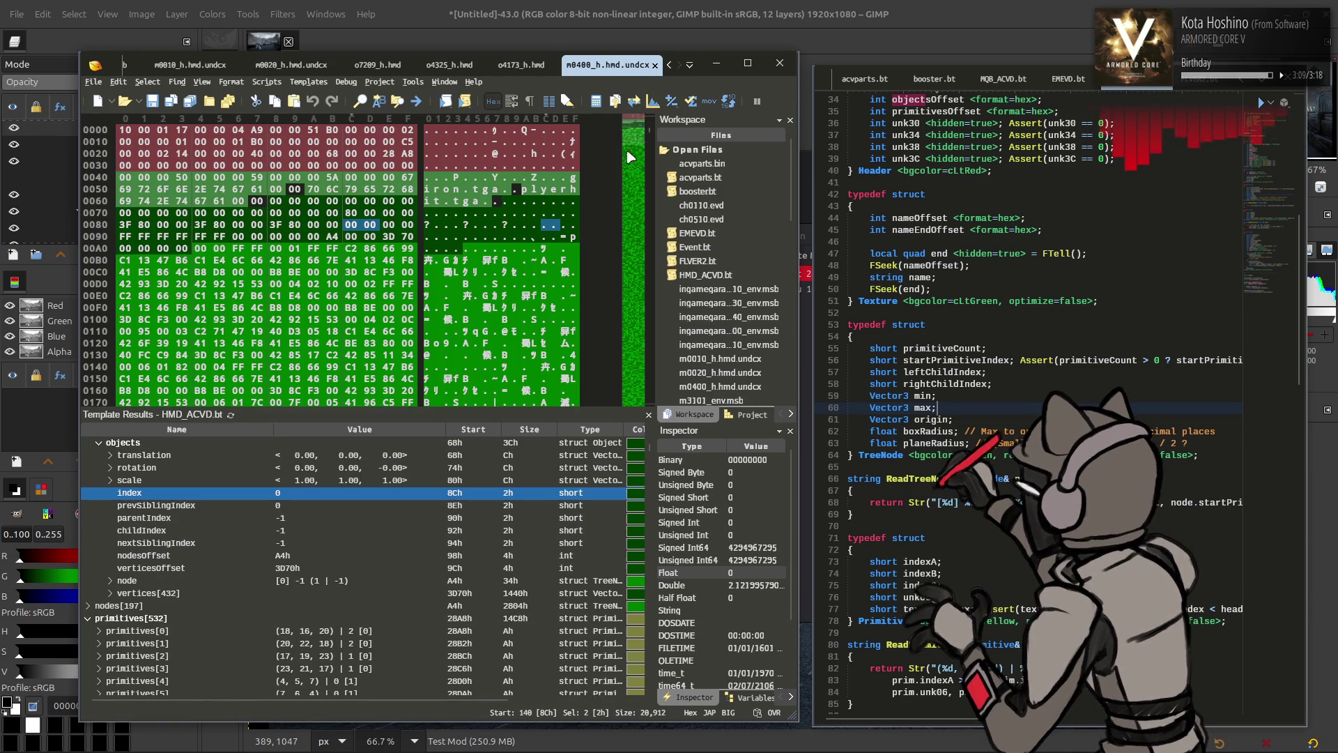
Repack the fence-dcx folder with Yabber
{"action": "key", "text": "alt+Tab"}
{"action": "left_click", "coordinate": [586, 353]}
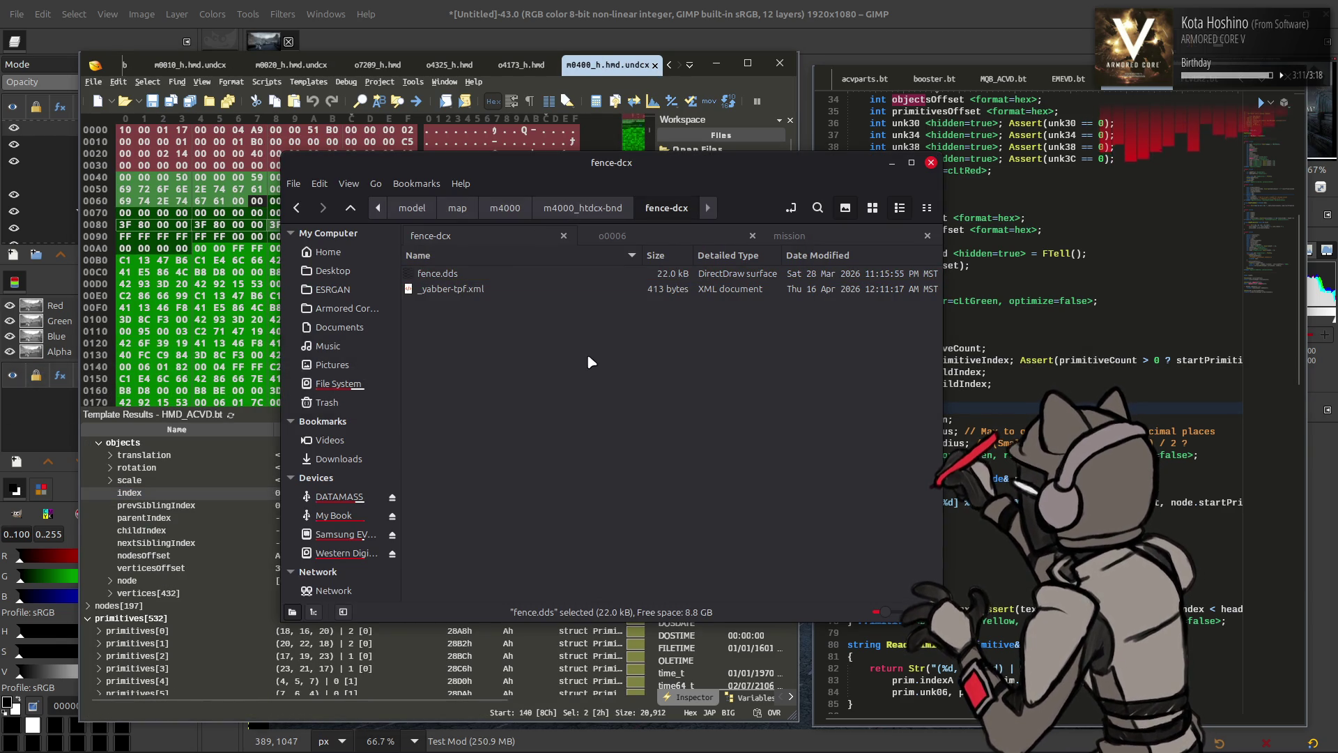
{"action": "key", "text": "BackSpace"}
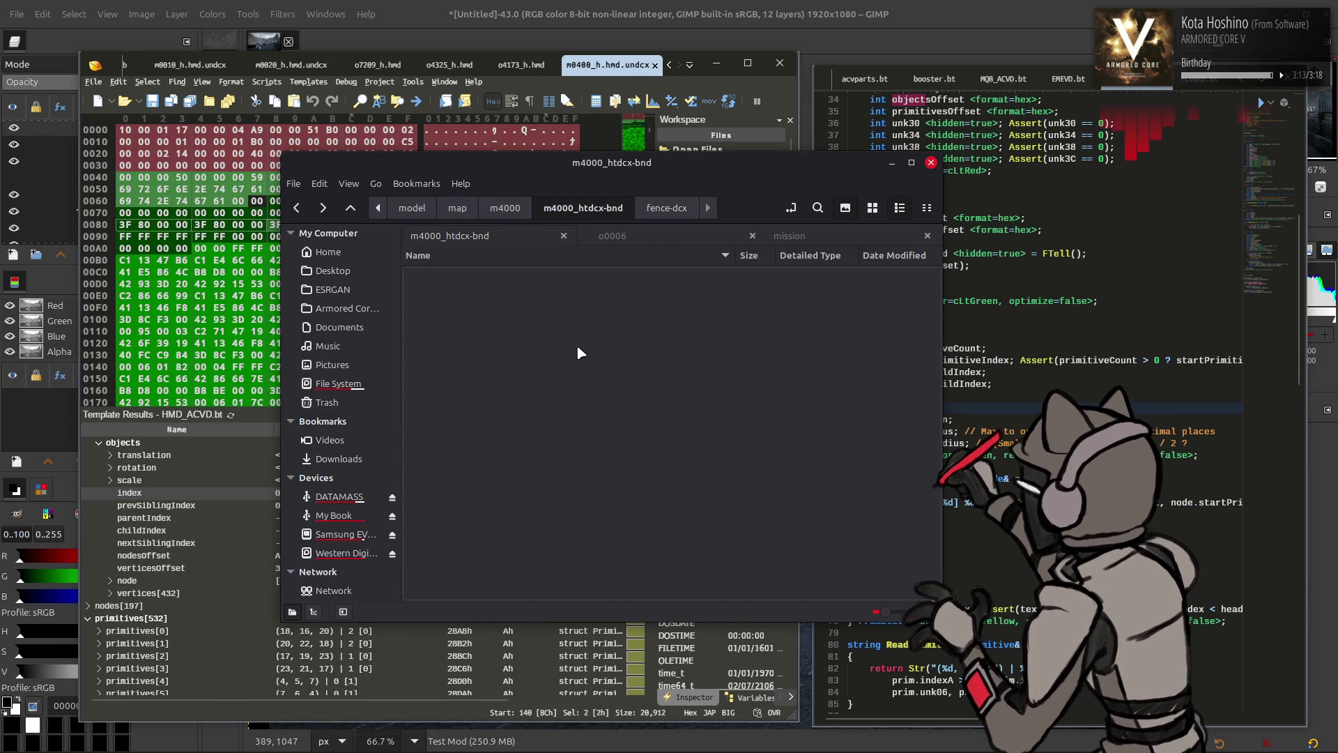
{"action": "right_click", "coordinate": [481, 466]}
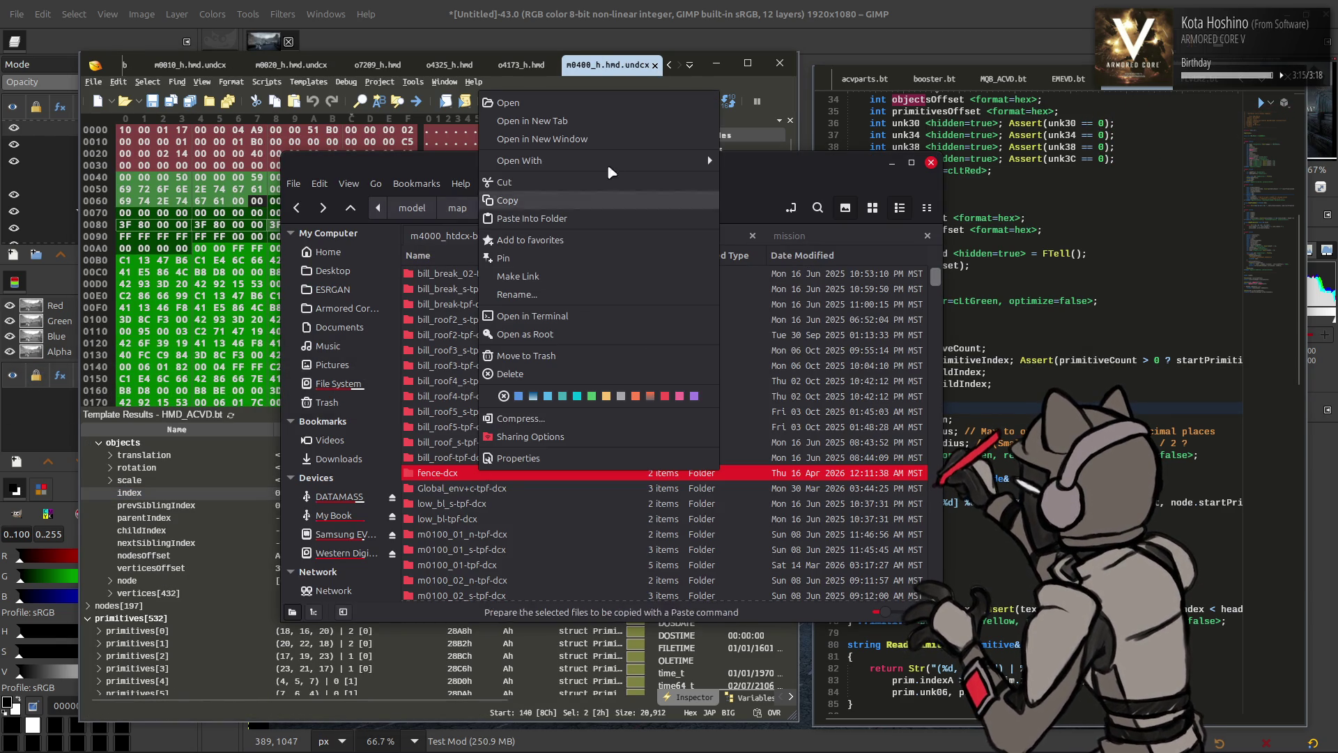
{"action": "mouse_move", "coordinate": [599, 160]}
{"action": "left_click", "coordinate": [759, 216]}
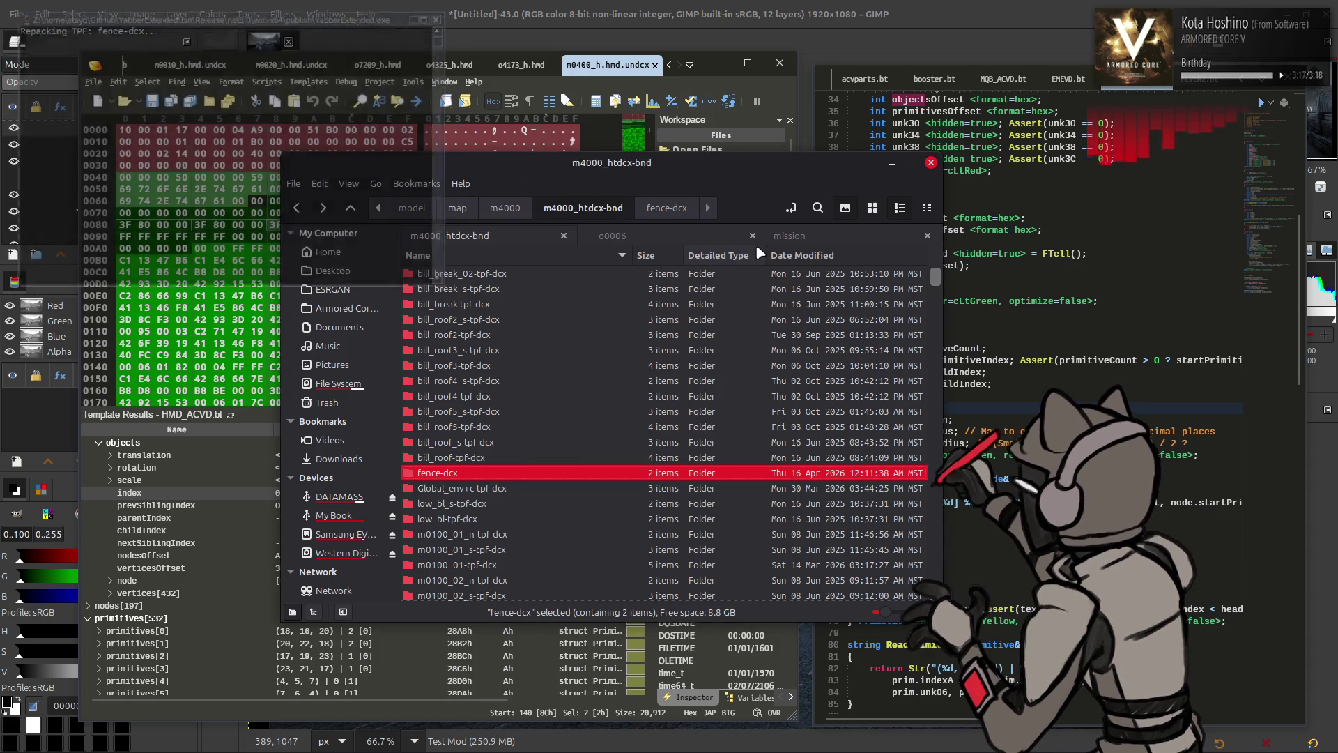
Repack m4000_htdcx-bnd with Yabber and m4000_l-tpf-dcx with YabberExtended
{"action": "key", "text": "BackSpace"}
{"action": "right_click", "coordinate": [408, 275]}
{"action": "mouse_move", "coordinate": [619, 349]}
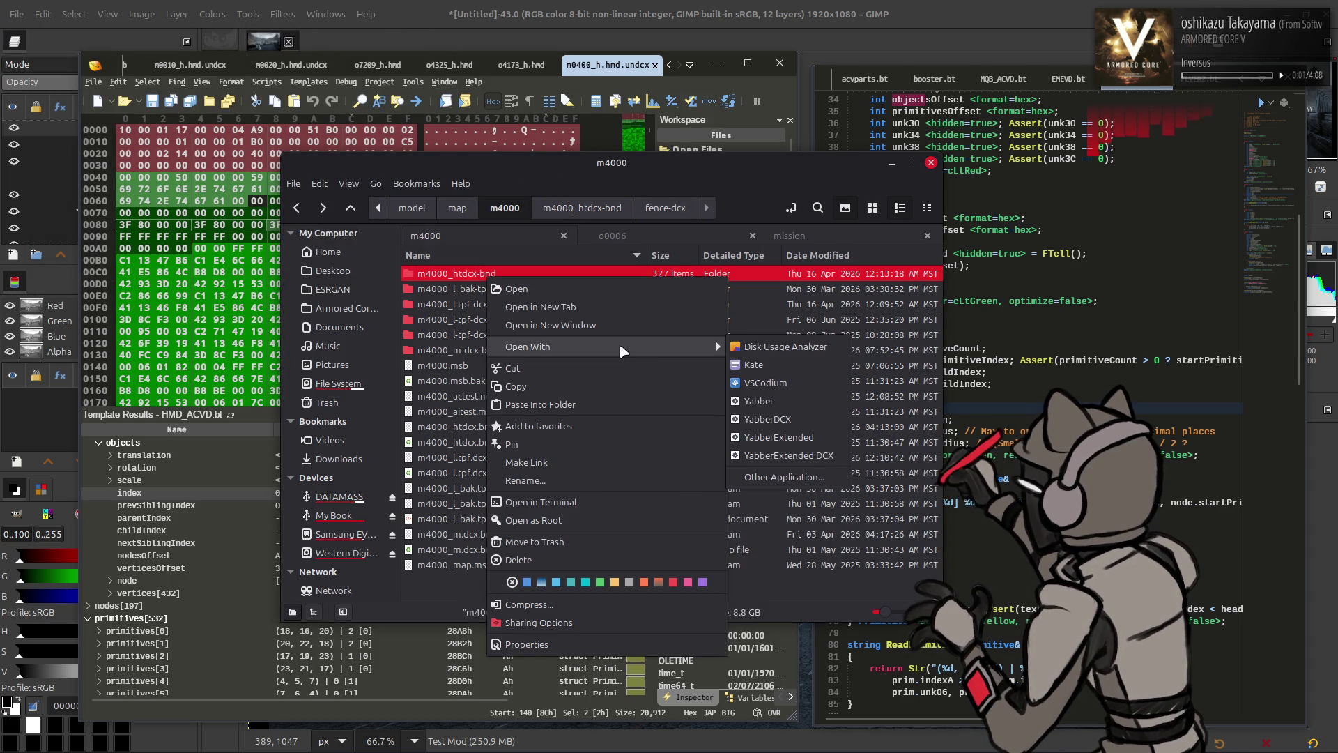
{"action": "left_click", "coordinate": [767, 438]}
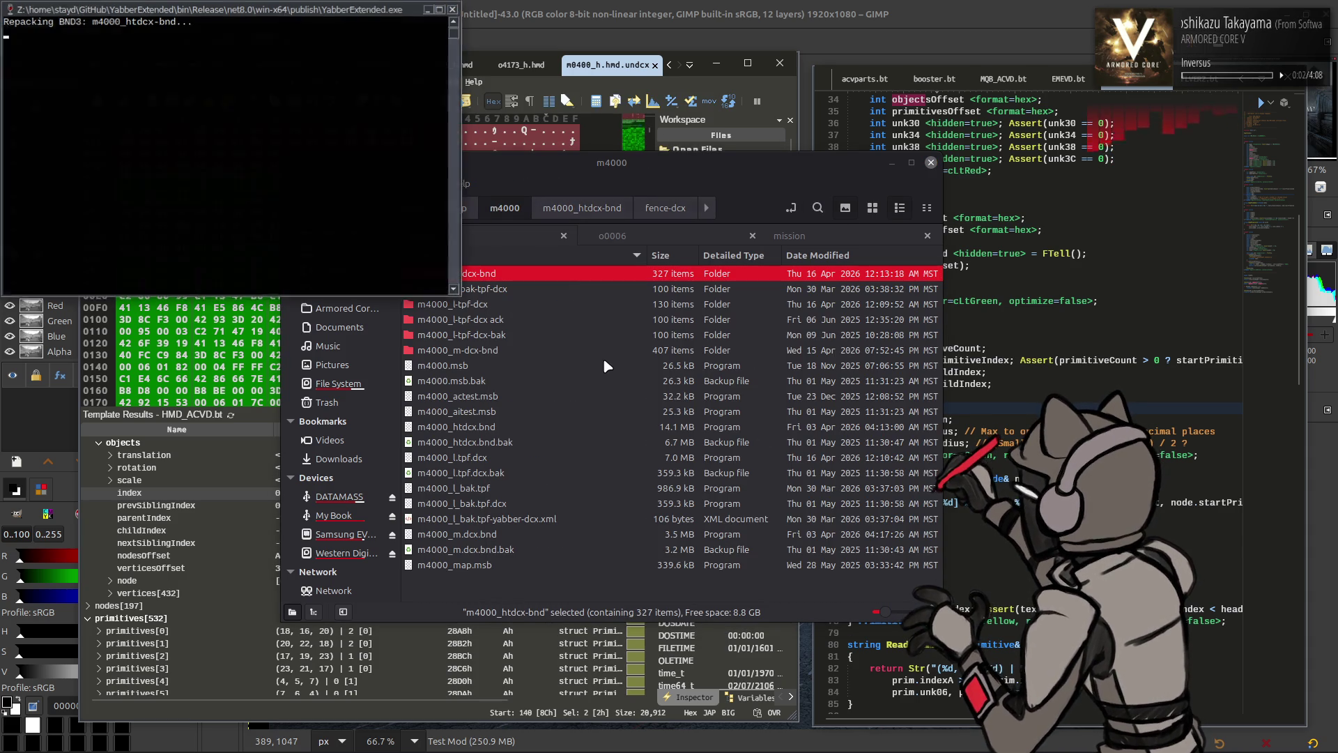
{"action": "right_click", "coordinate": [501, 307]}
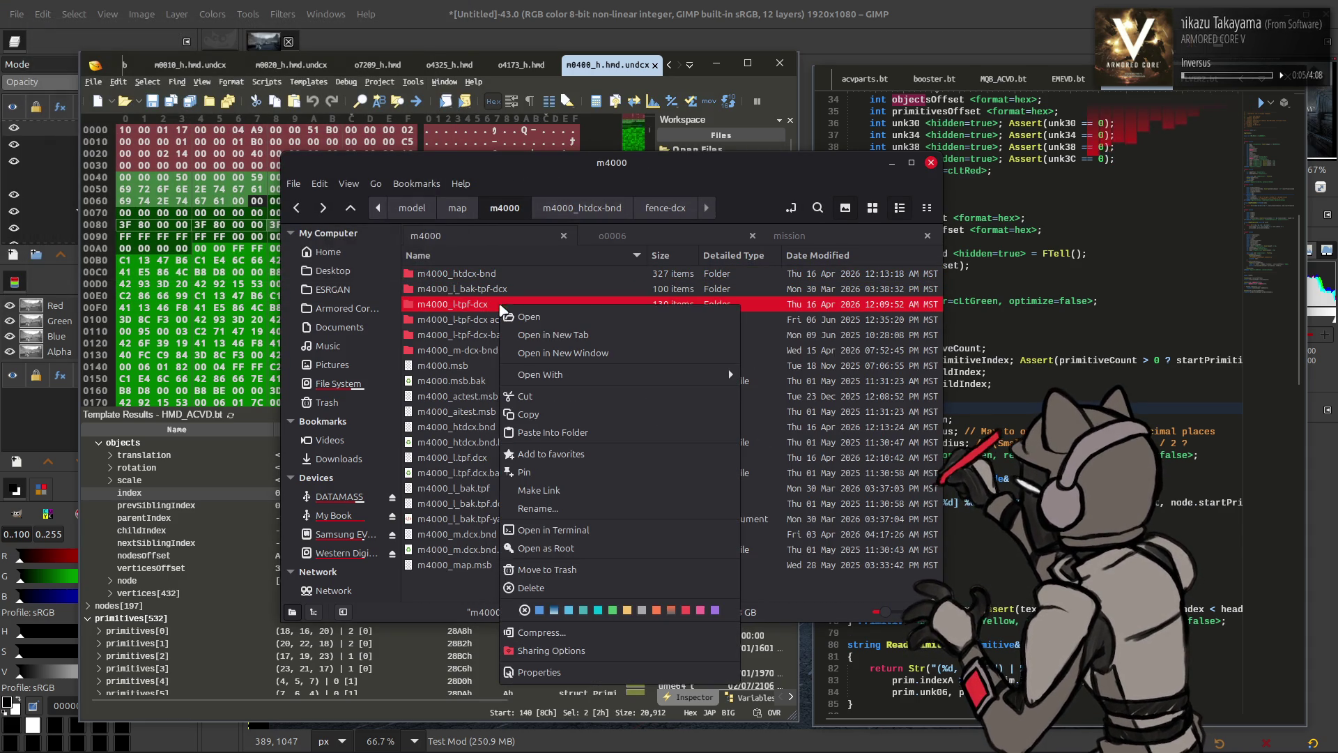
{"action": "mouse_move", "coordinate": [627, 376]}
{"action": "left_click", "coordinate": [802, 465]}
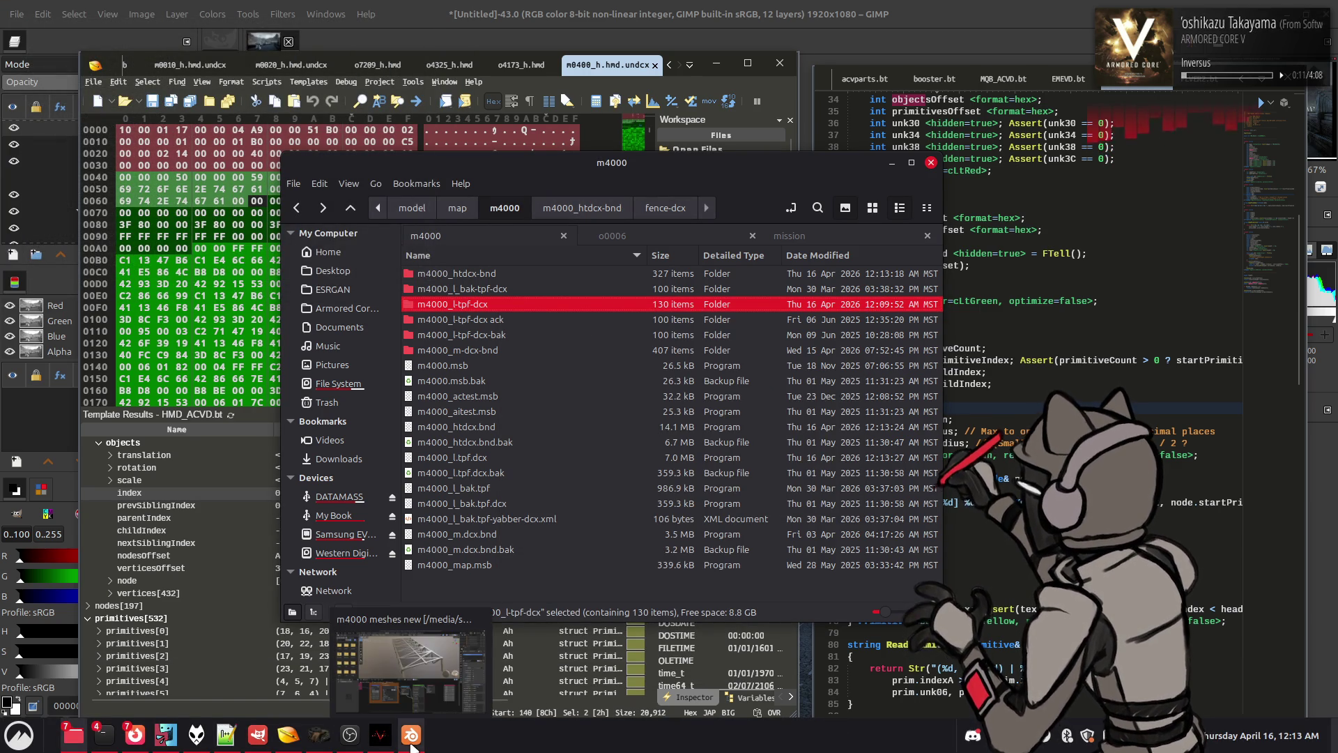
Check Blender's Layout workspace, then open the m4000_m-dcx-bnd folder in Nemo
{"action": "left_click", "coordinate": [410, 735]}
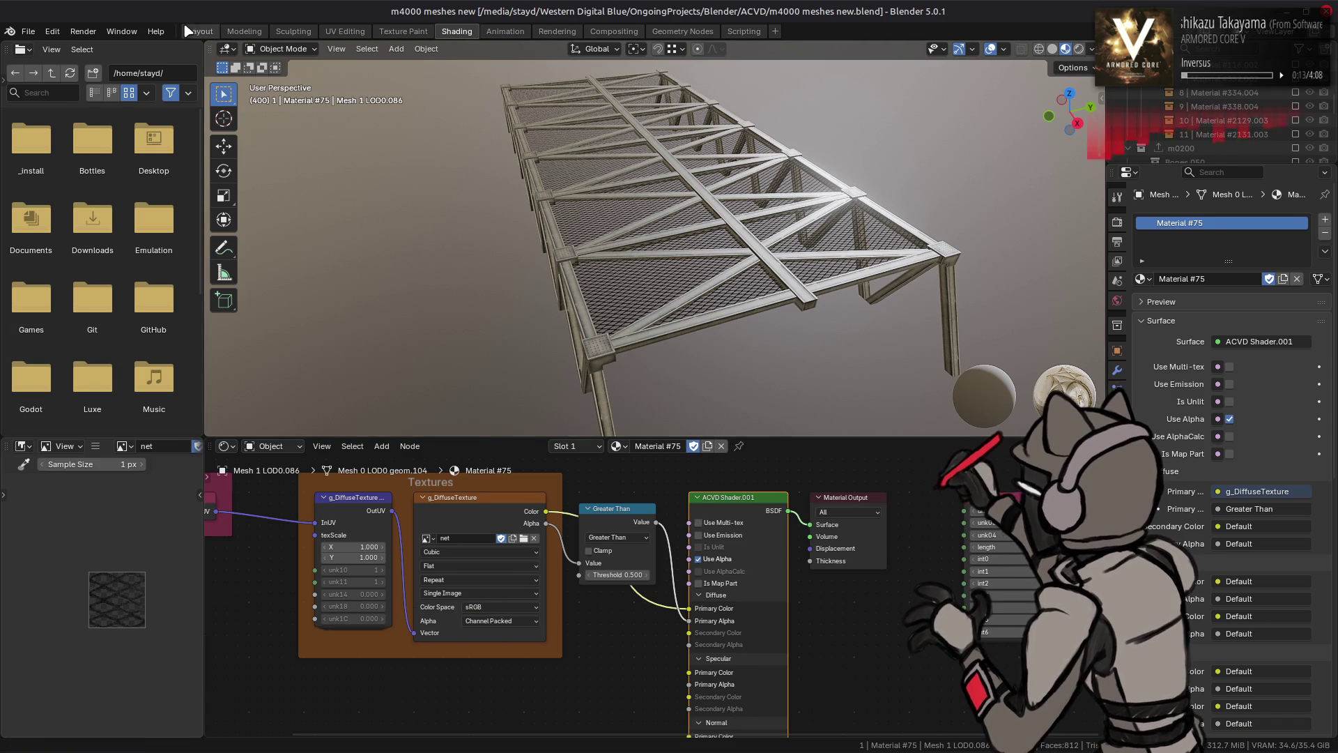
{"action": "left_click", "coordinate": [199, 31]}
{"action": "scroll", "coordinate": [642, 404], "scroll_direction": "down", "scroll_amount": 4}
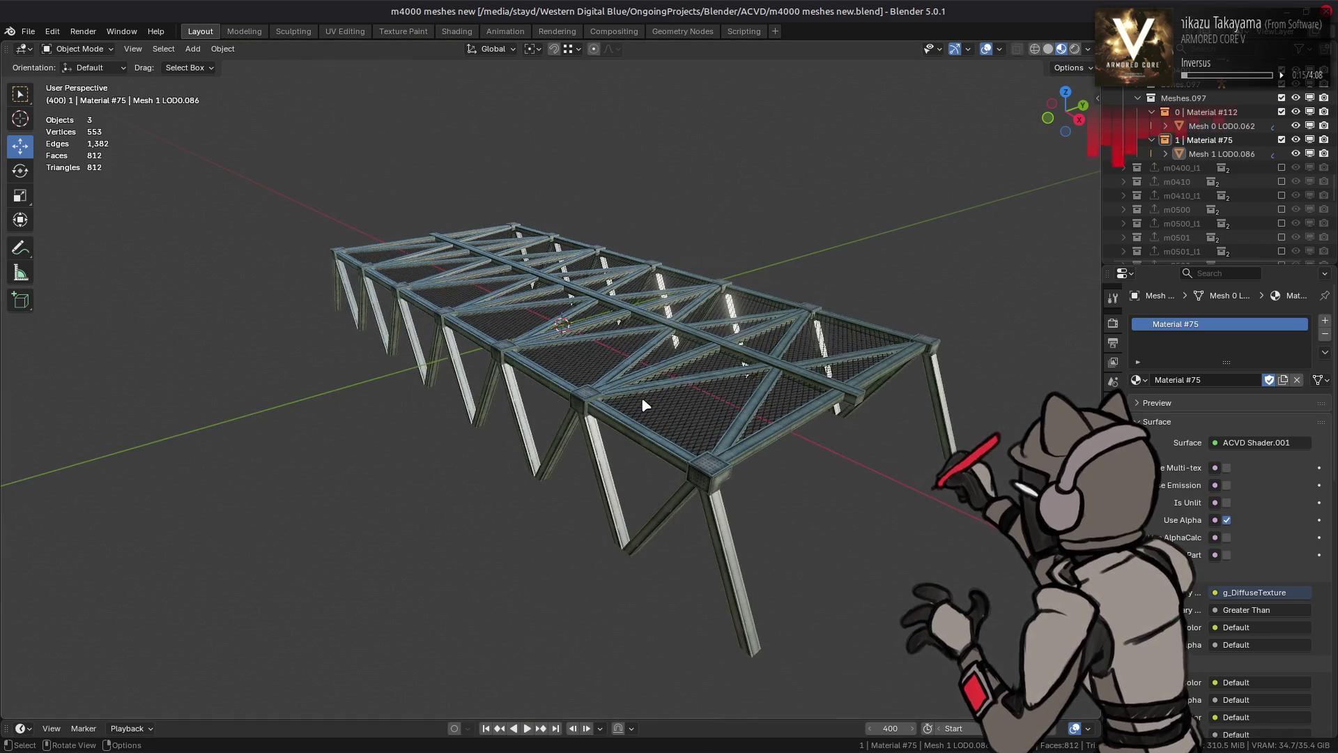
{"action": "scroll", "coordinate": [641, 396], "scroll_direction": "up", "scroll_amount": 2}
{"action": "key", "text": "alt+Tab"}
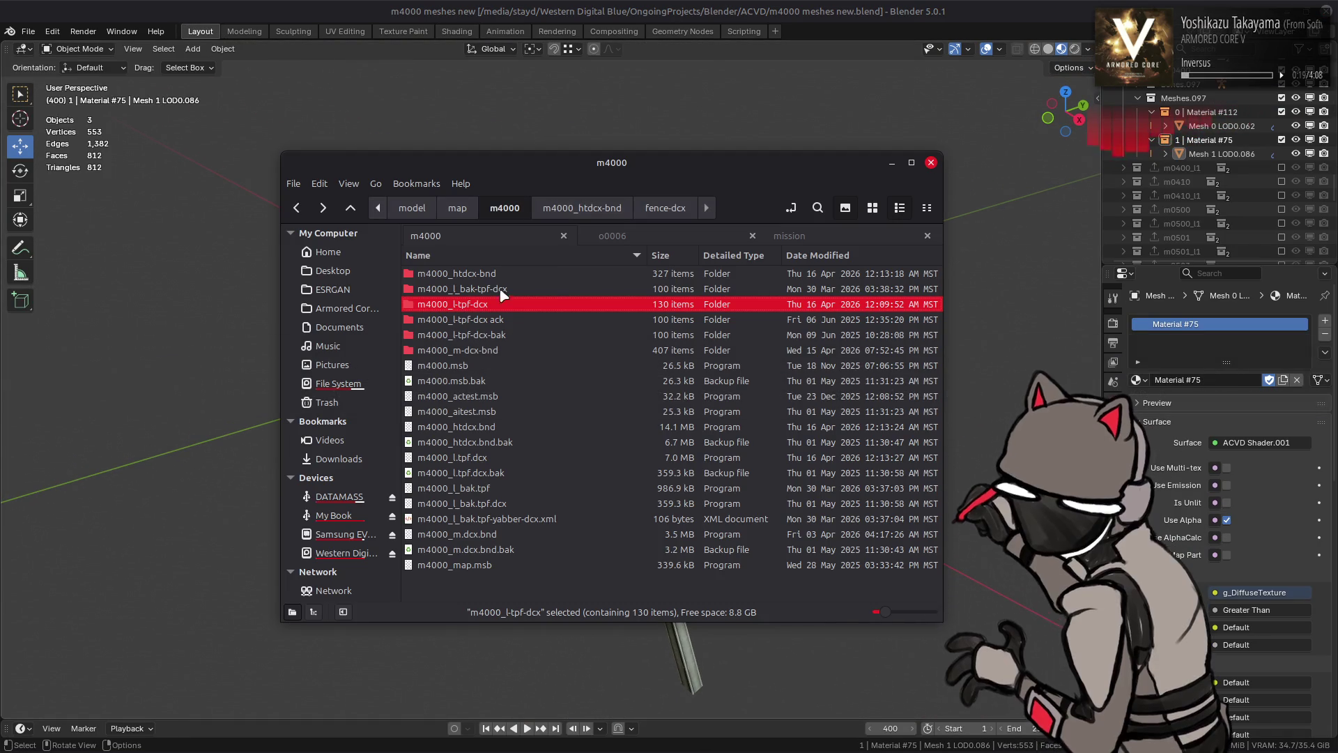
{"action": "double_click", "coordinate": [504, 346]}
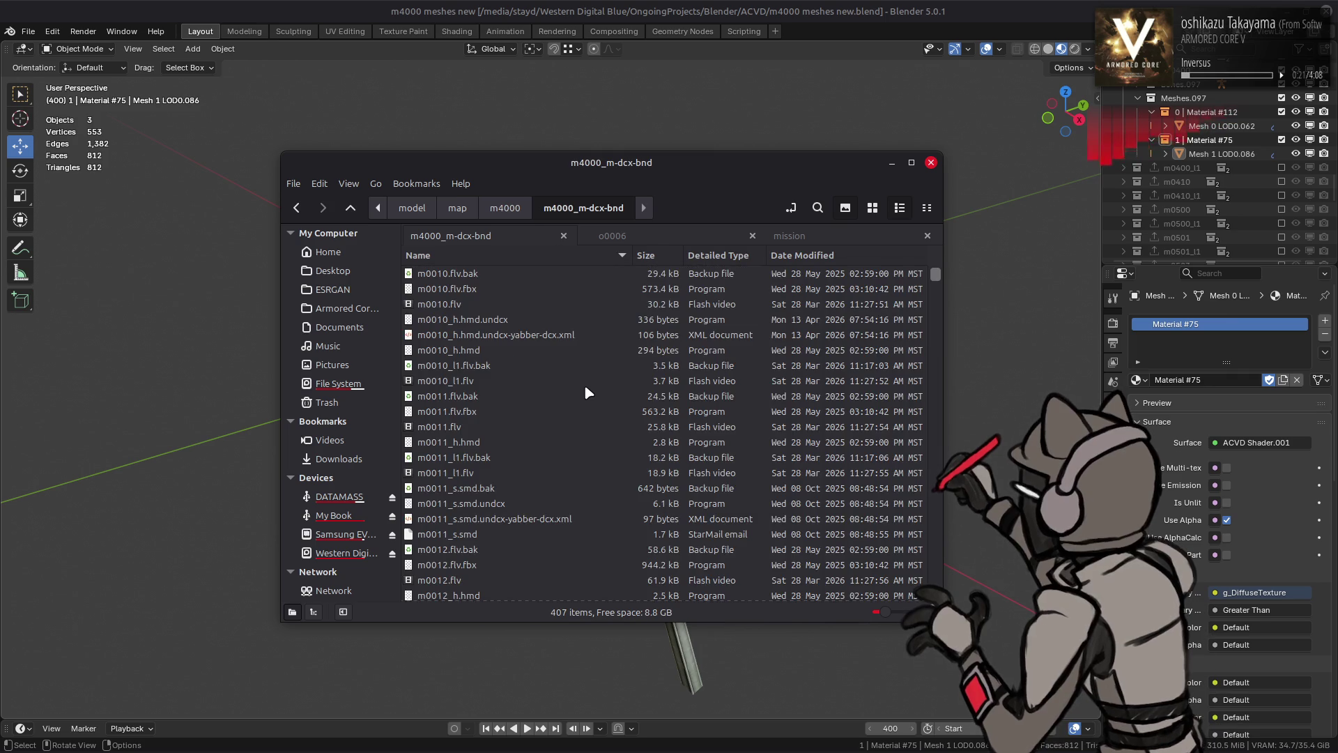
Open _yabber-bnd3.xml in Notepad++
{"action": "scroll", "coordinate": [584, 385], "scroll_direction": "down", "scroll_amount": 10}
{"action": "scroll", "coordinate": [577, 399], "scroll_direction": "down", "scroll_amount": 15}
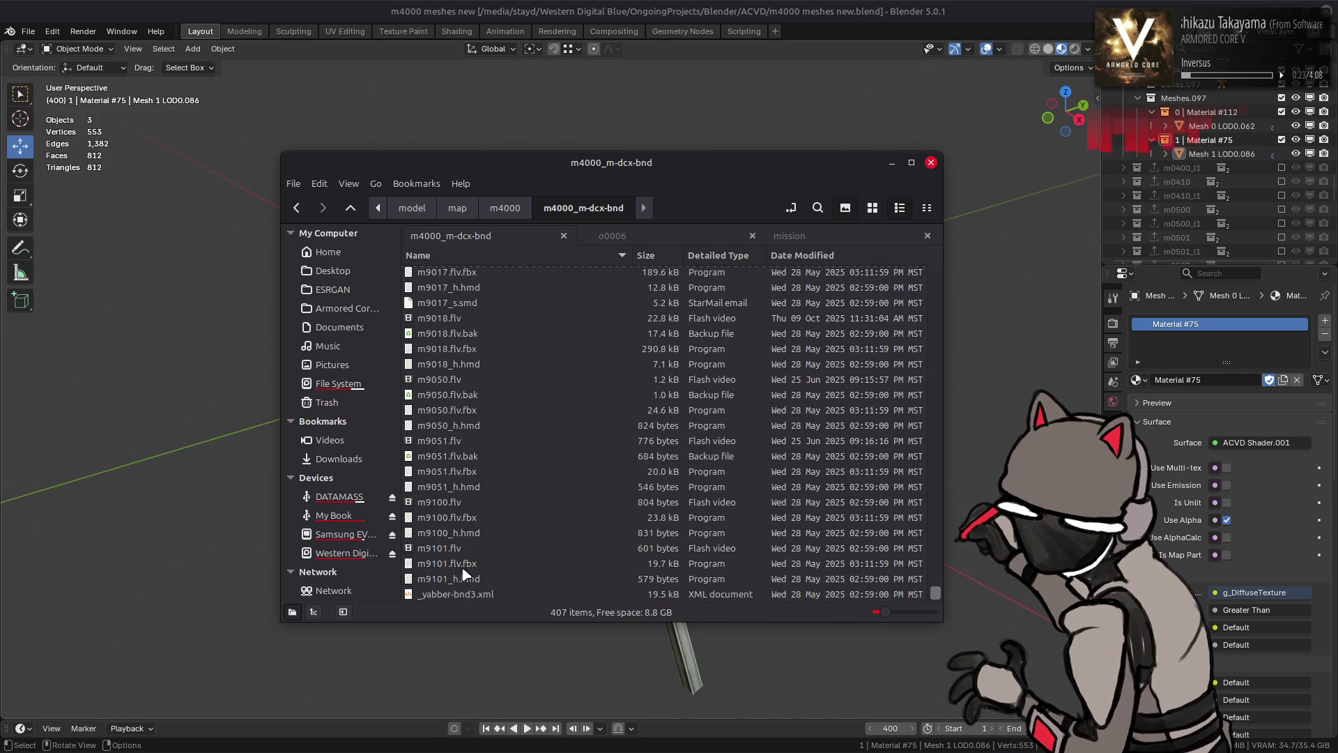
{"action": "left_click", "coordinate": [469, 595]}
{"action": "right_click", "coordinate": [468, 595]}
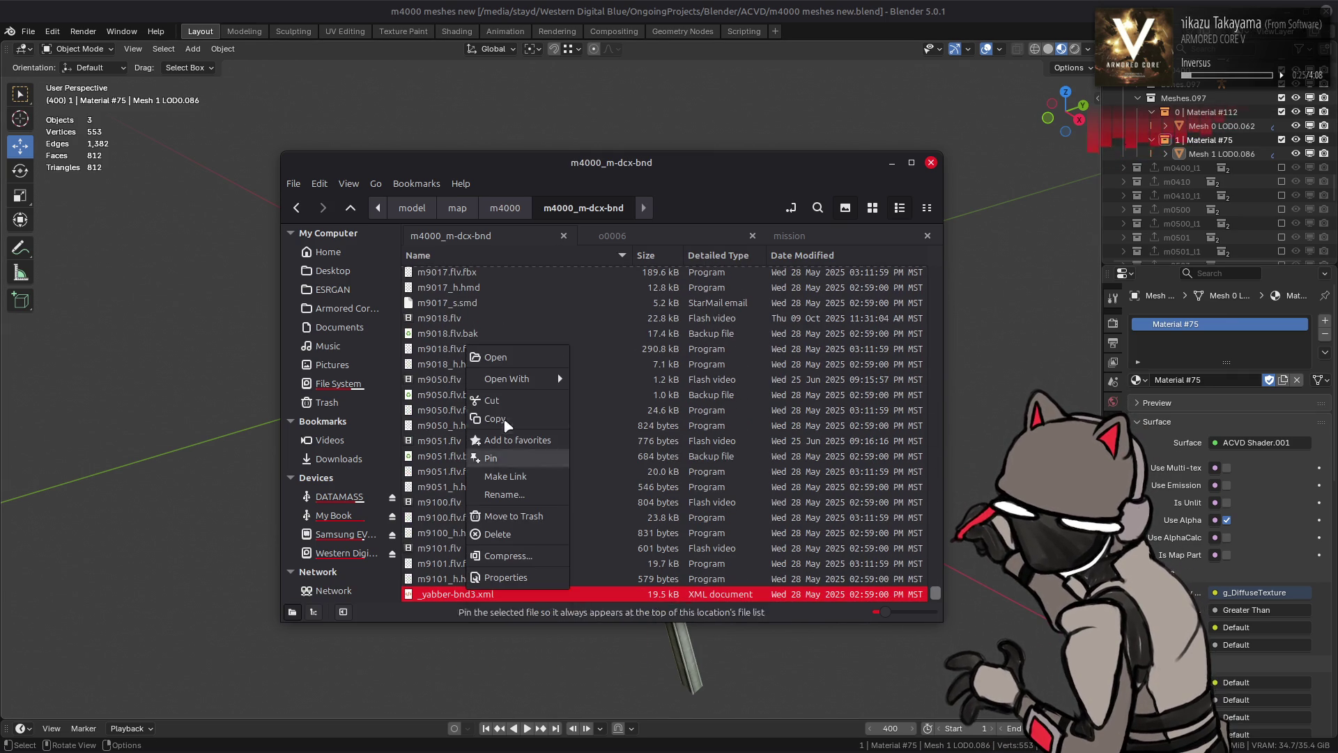
{"action": "mouse_move", "coordinate": [516, 379]}
{"action": "left_click", "coordinate": [606, 523]}
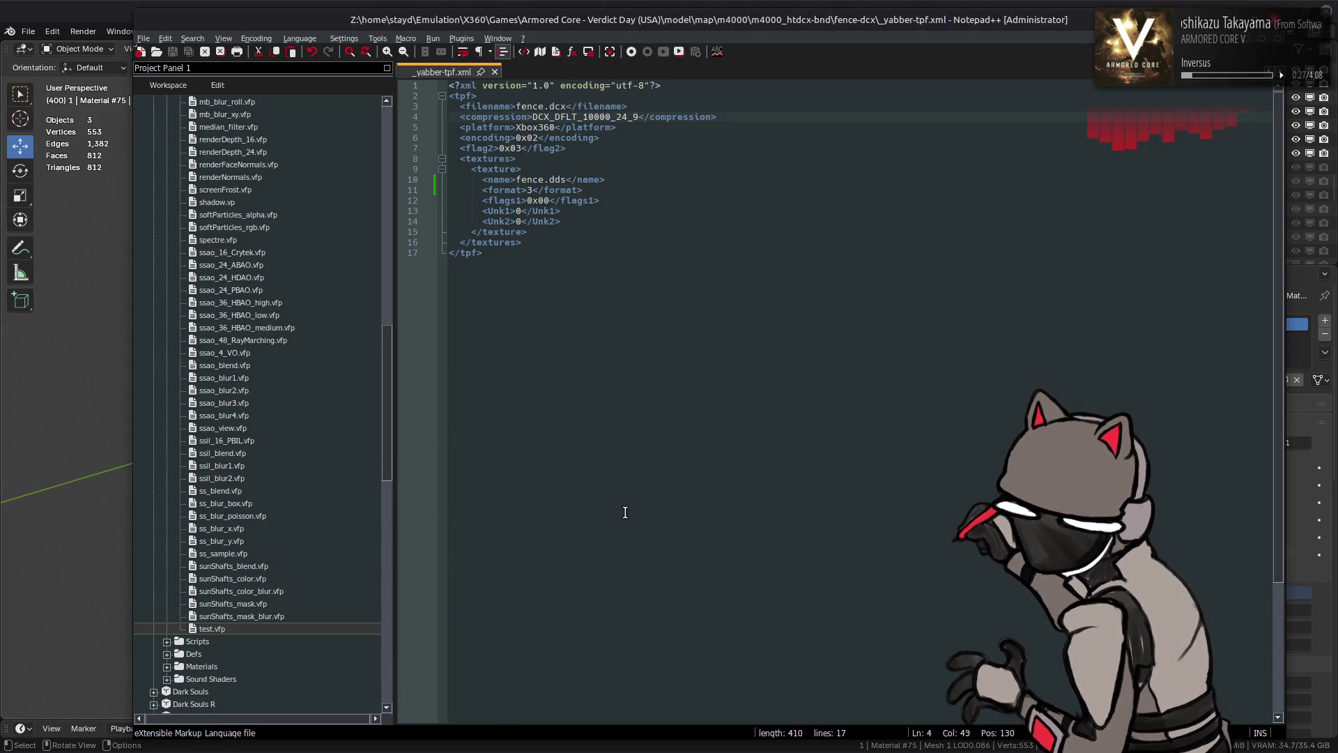
{"action": "left_click", "coordinate": [788, 7]}
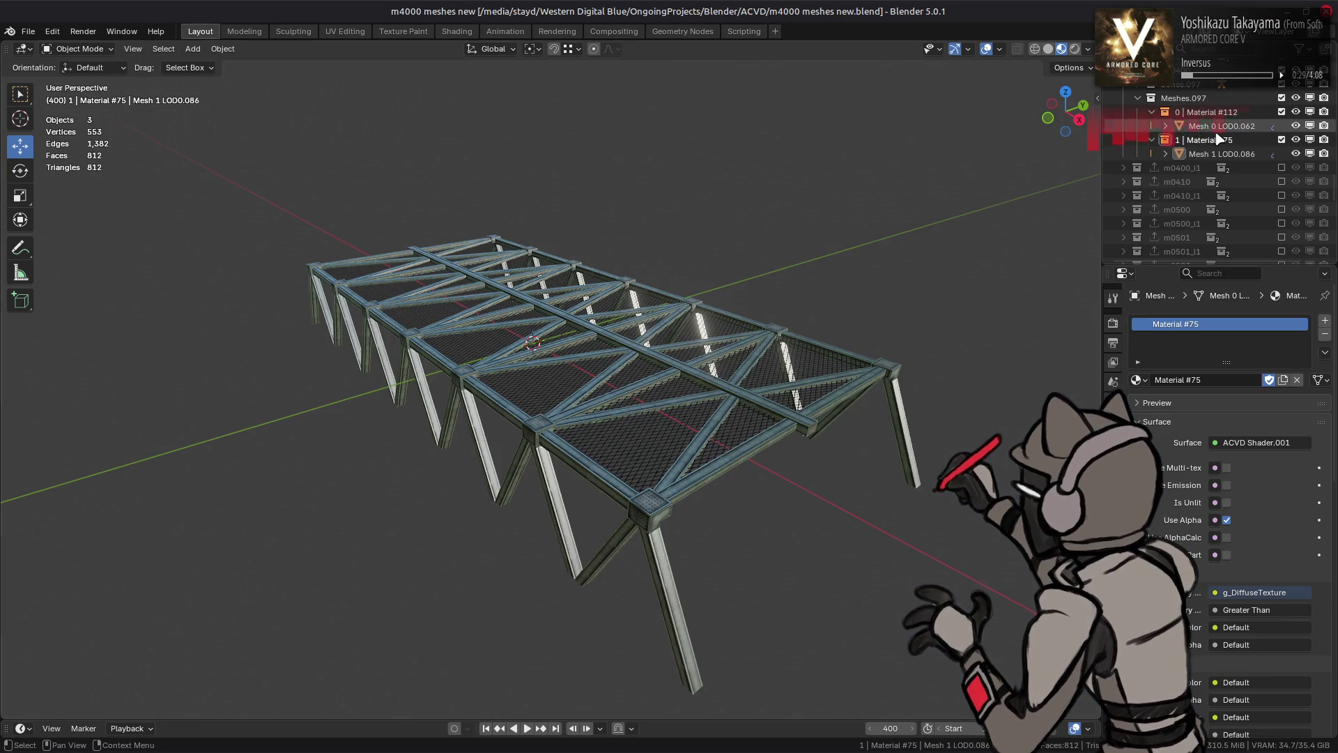
{"action": "key", "text": "alt+Tab"}
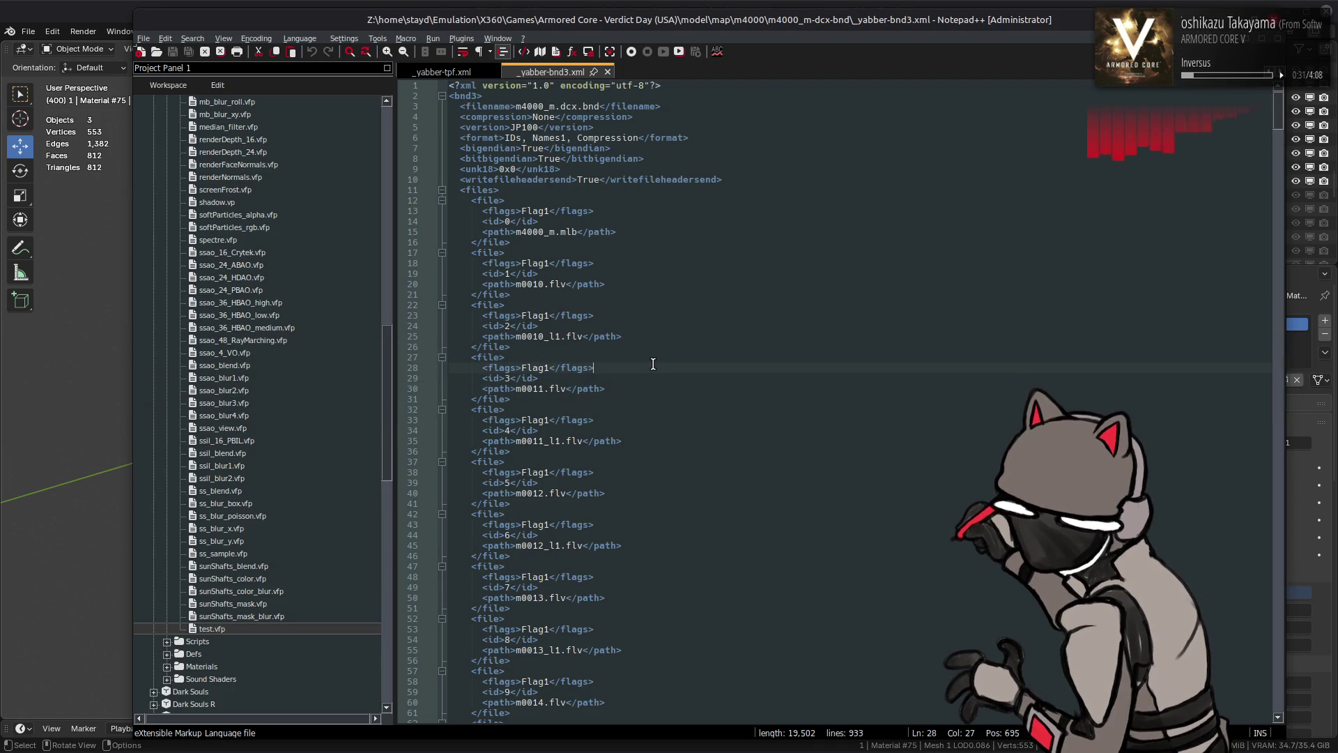
Wrap the m0400_l1.flv file entry in an XML comment, save, and close Notepad++
{"action": "key", "text": "ctrl+f"}
{"action": "type", "text": "m0400"}
{"action": "key", "text": "Return"}
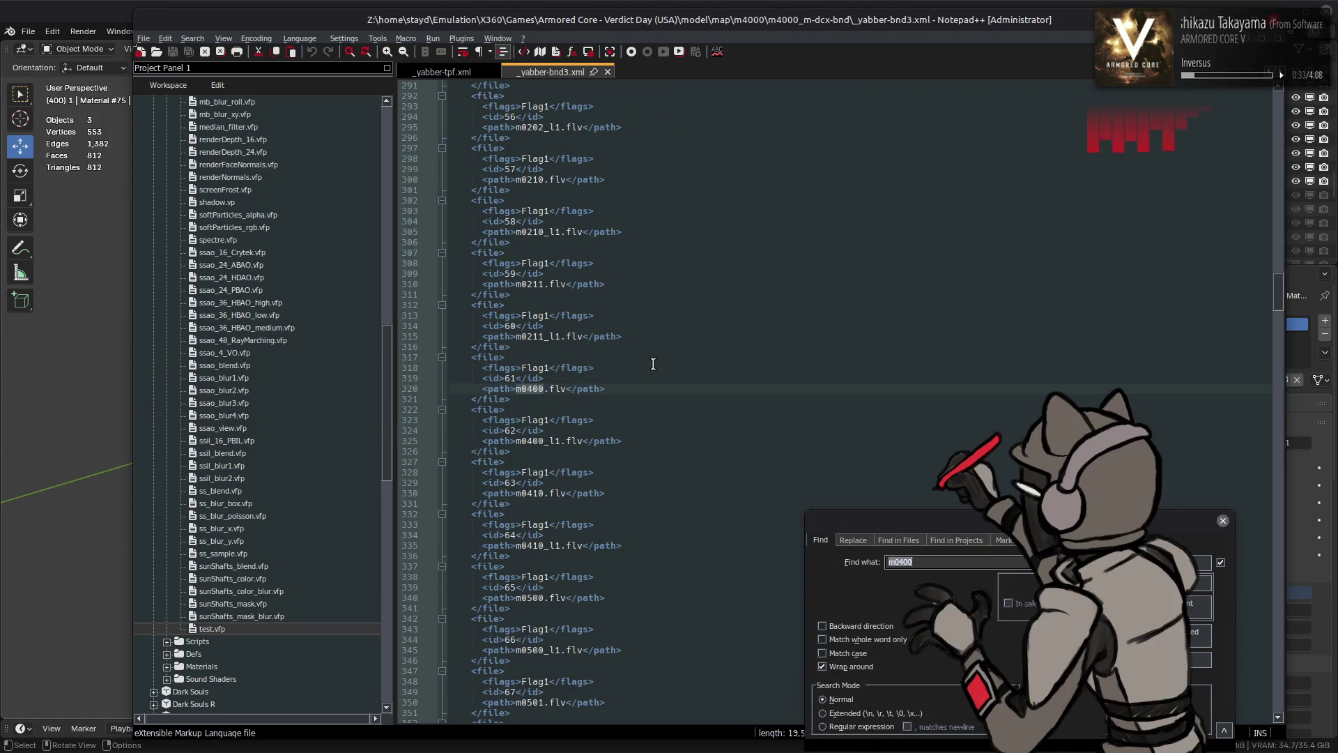
{"action": "key", "text": "Escape"}
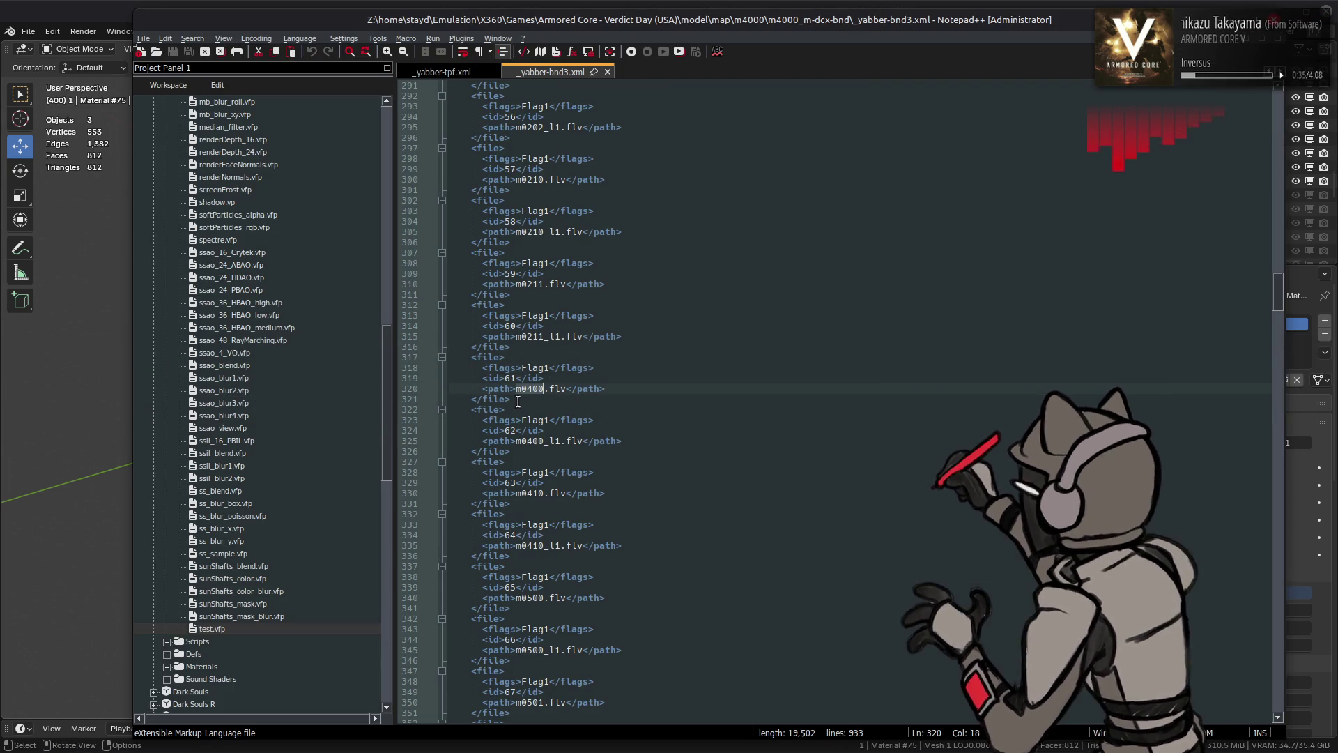
{"action": "left_click", "coordinate": [521, 399]}
{"action": "key", "text": "Return"}
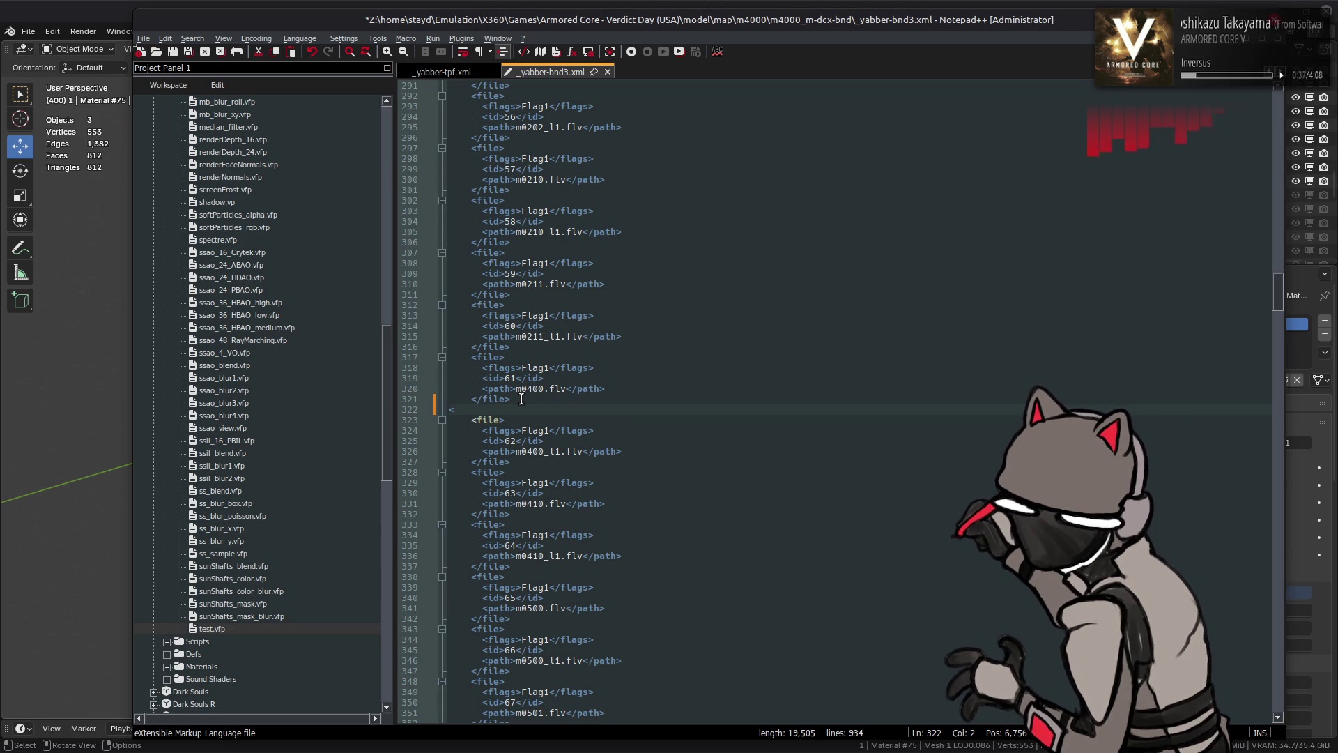
{"action": "type", "text": "<--"}
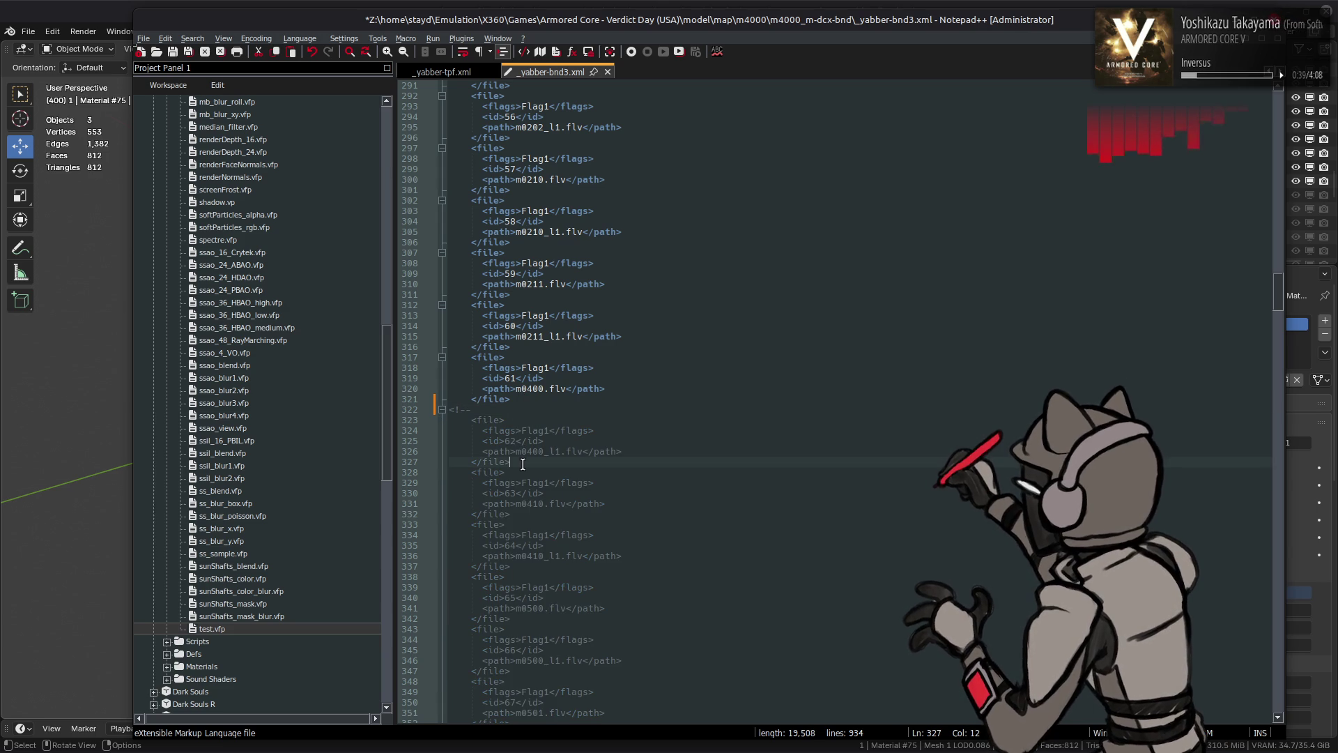
{"action": "key", "text": "Return"}
{"action": "type", "text": ">"}
{"action": "key", "text": "ctrl+s"}
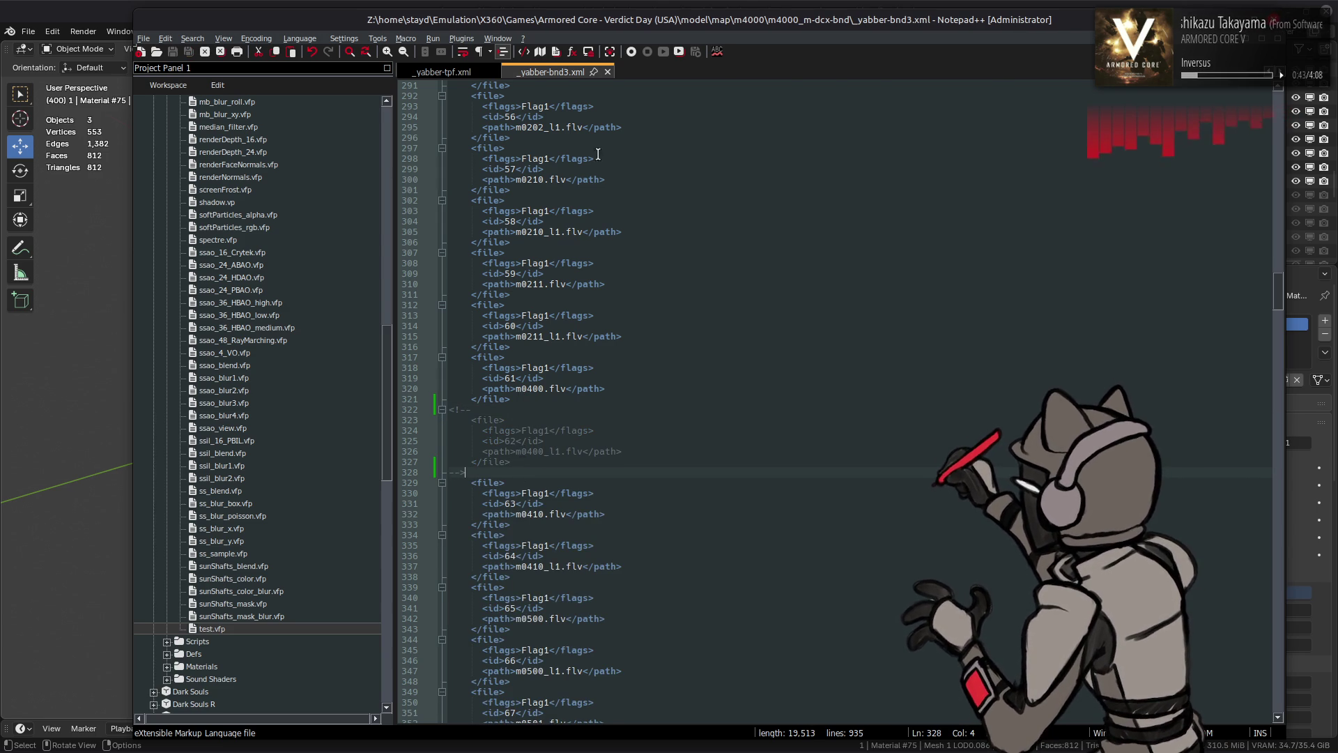
{"action": "key", "text": "alt+Tab"}
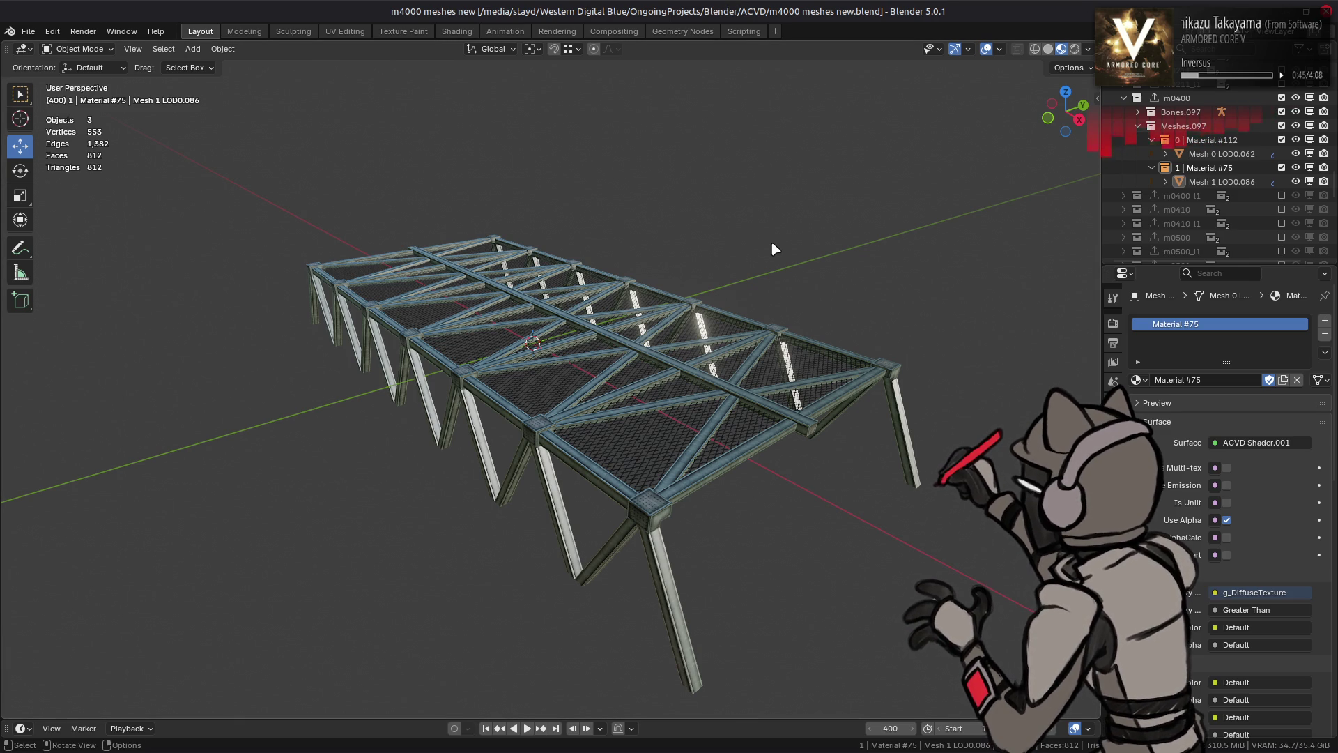
Enable and expand the m0400_l1 collection, moving Mesh 0 LOD0.063 inside Meshes.098
{"action": "left_click", "coordinate": [1281, 195]}
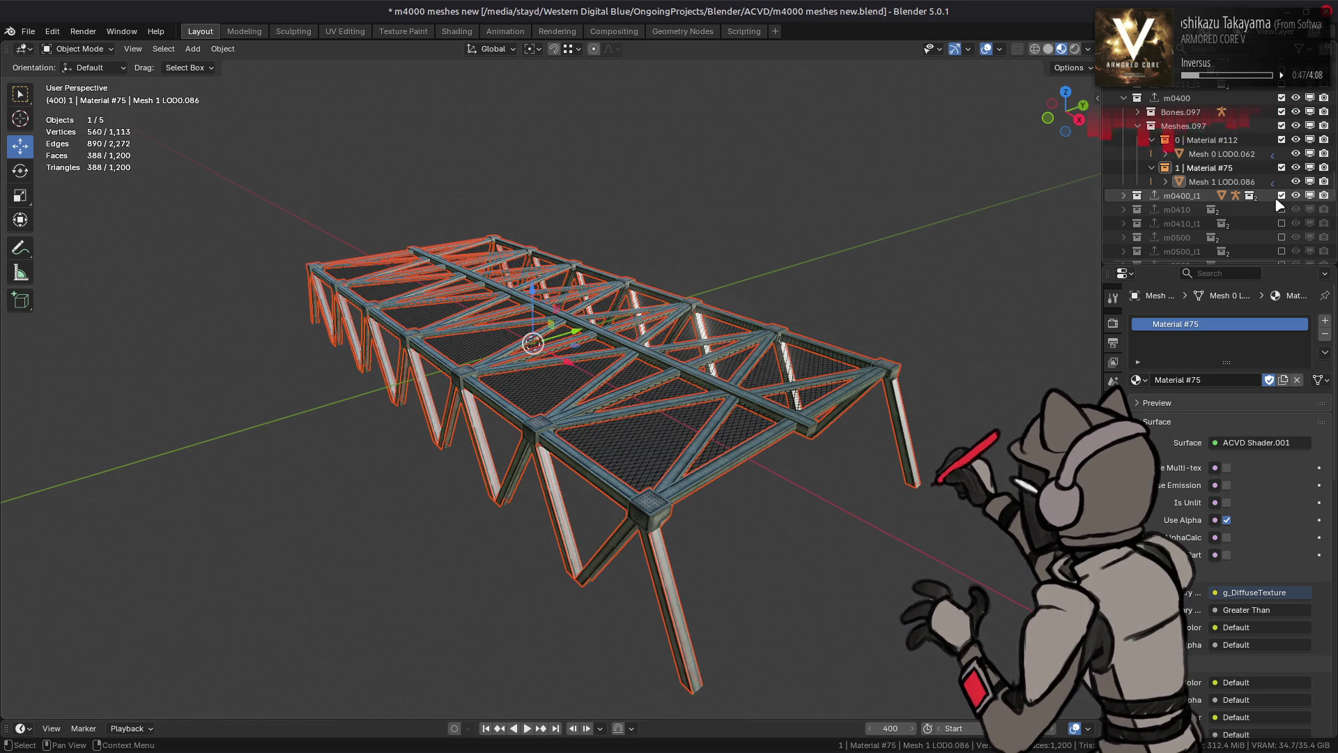
{"action": "left_click", "coordinate": [1125, 195]}
{"action": "scroll", "coordinate": [1127, 192], "scroll_direction": "down", "scroll_amount": 1}
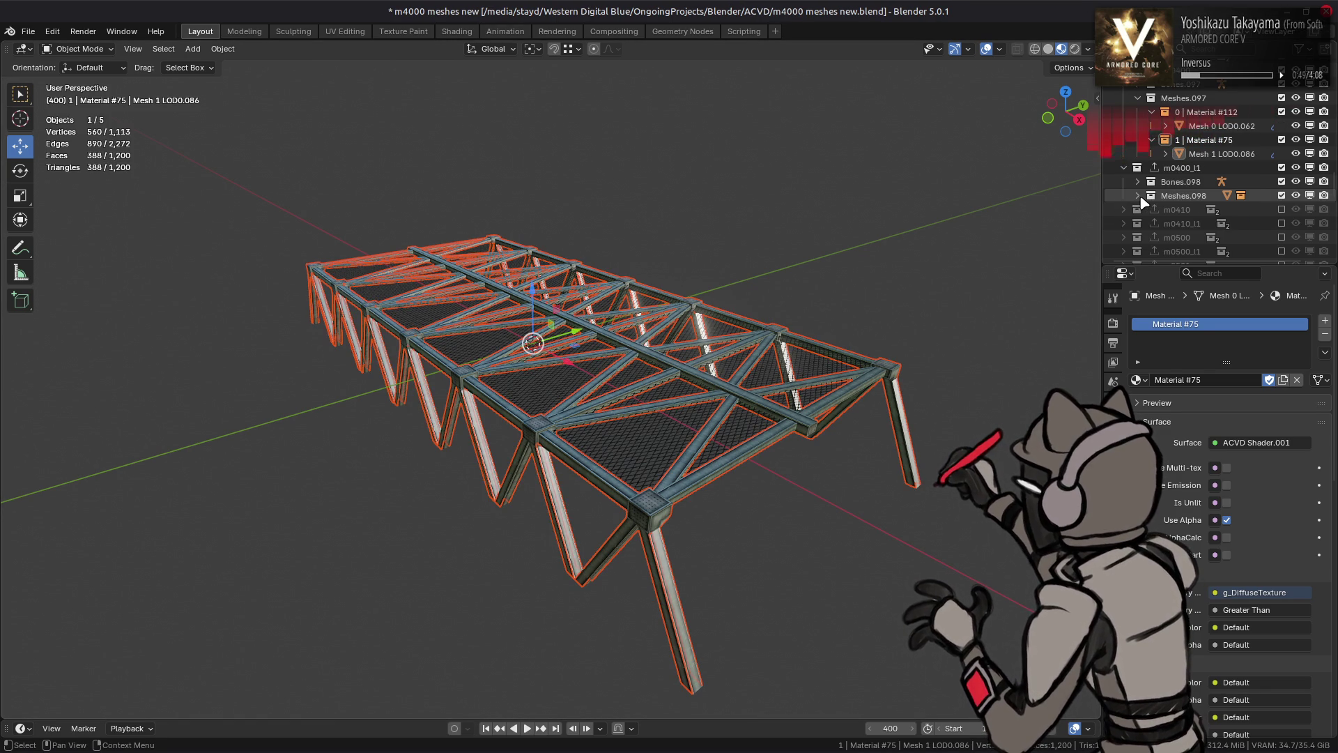
{"action": "left_click", "coordinate": [1138, 195]}
{"action": "left_click", "coordinate": [1201, 223]}
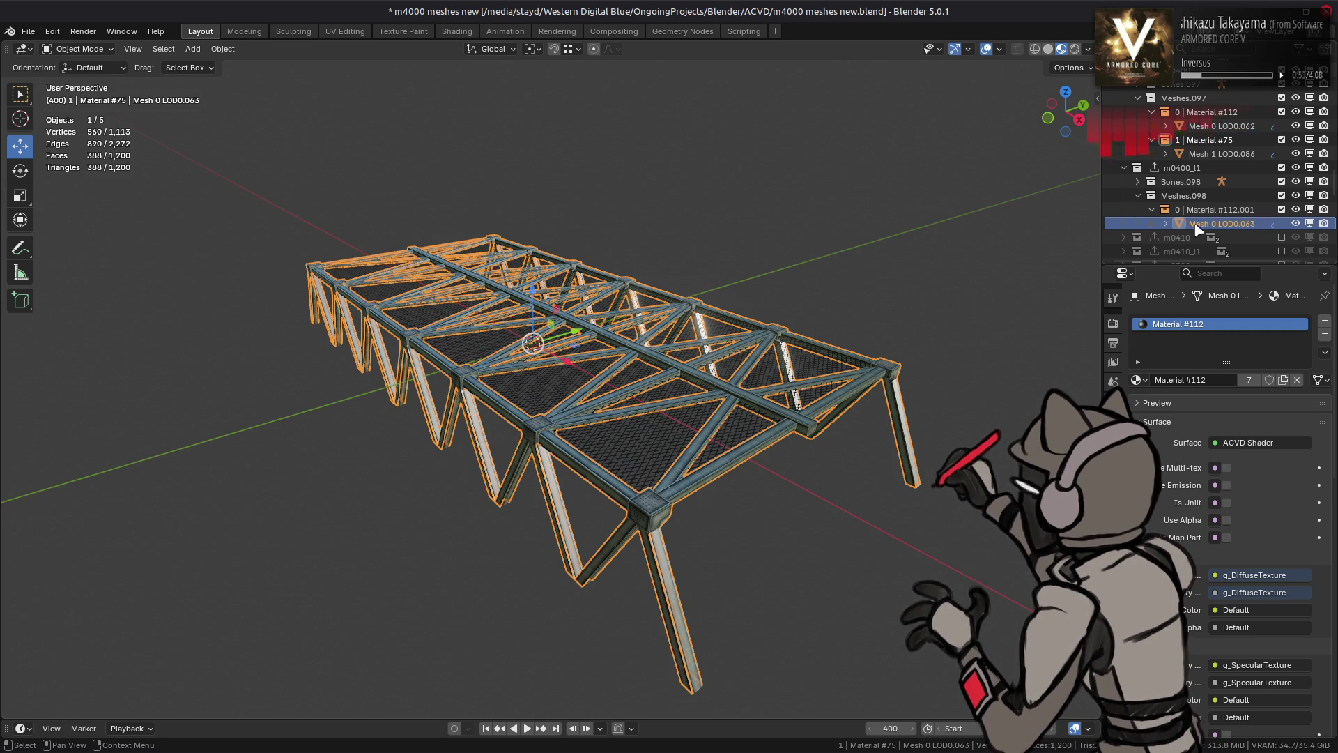
{"action": "left_click_drag", "start_coordinate": [1202, 223], "coordinate": [1211, 197]}
Rename Mesh 0 LOD0.063 to Mesh 0 LOD1.002
{"action": "scroll", "coordinate": [1226, 174], "scroll_direction": "down", "scroll_amount": 3}
{"action": "double_click", "coordinate": [1229, 153]}
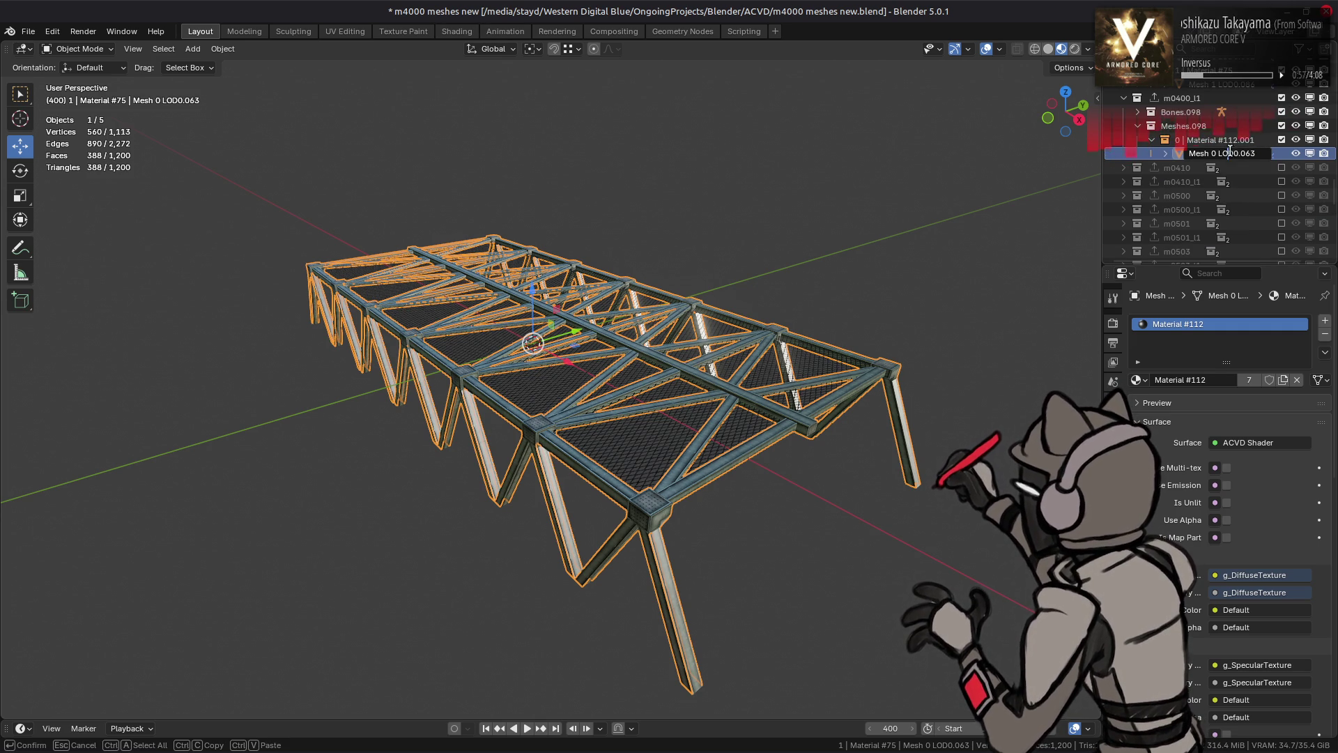
{"action": "key", "text": "BackSpace"}
{"action": "key", "text": "BackSpace"}
{"action": "key", "text": "BackSpace"}
{"action": "type", "text": "1"}
{"action": "key", "text": "Return"}
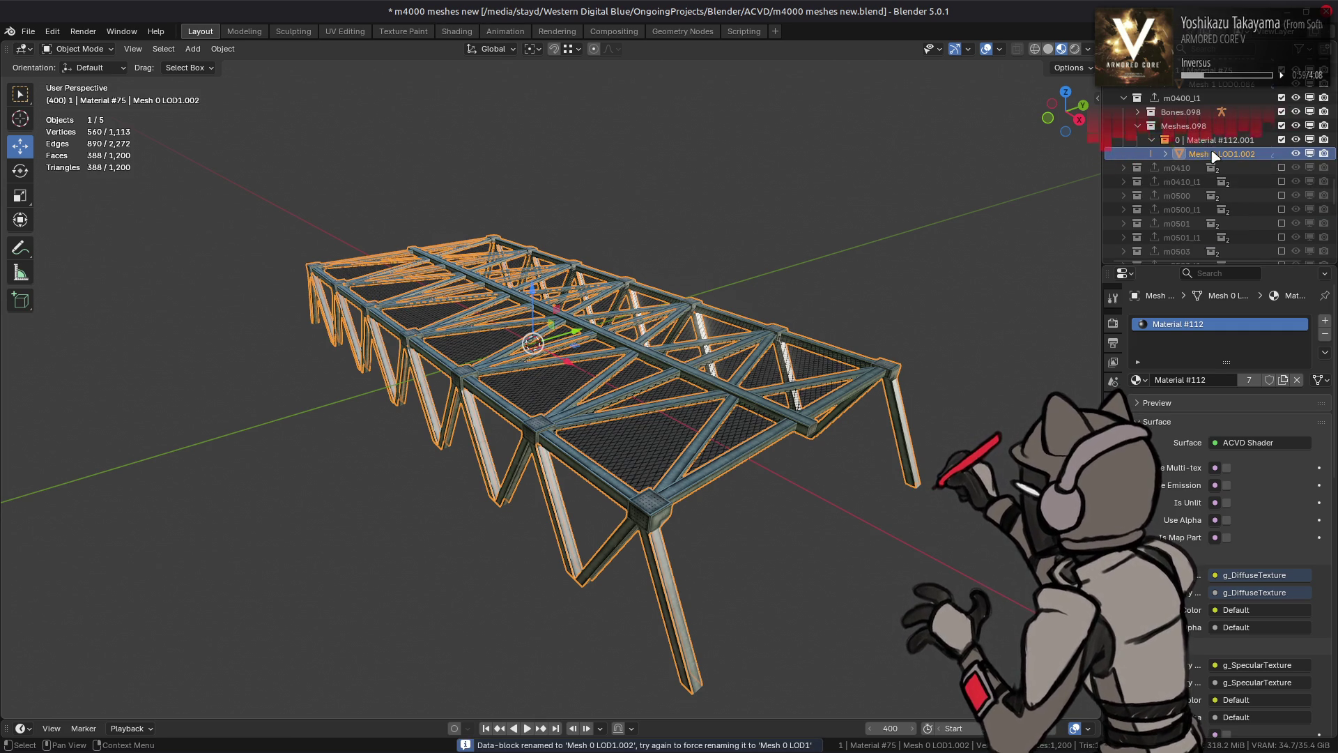
Set the object flags to 0x01000000 and drag the mesh into 0 | Material #112
{"action": "left_click", "coordinate": [1113, 446]}
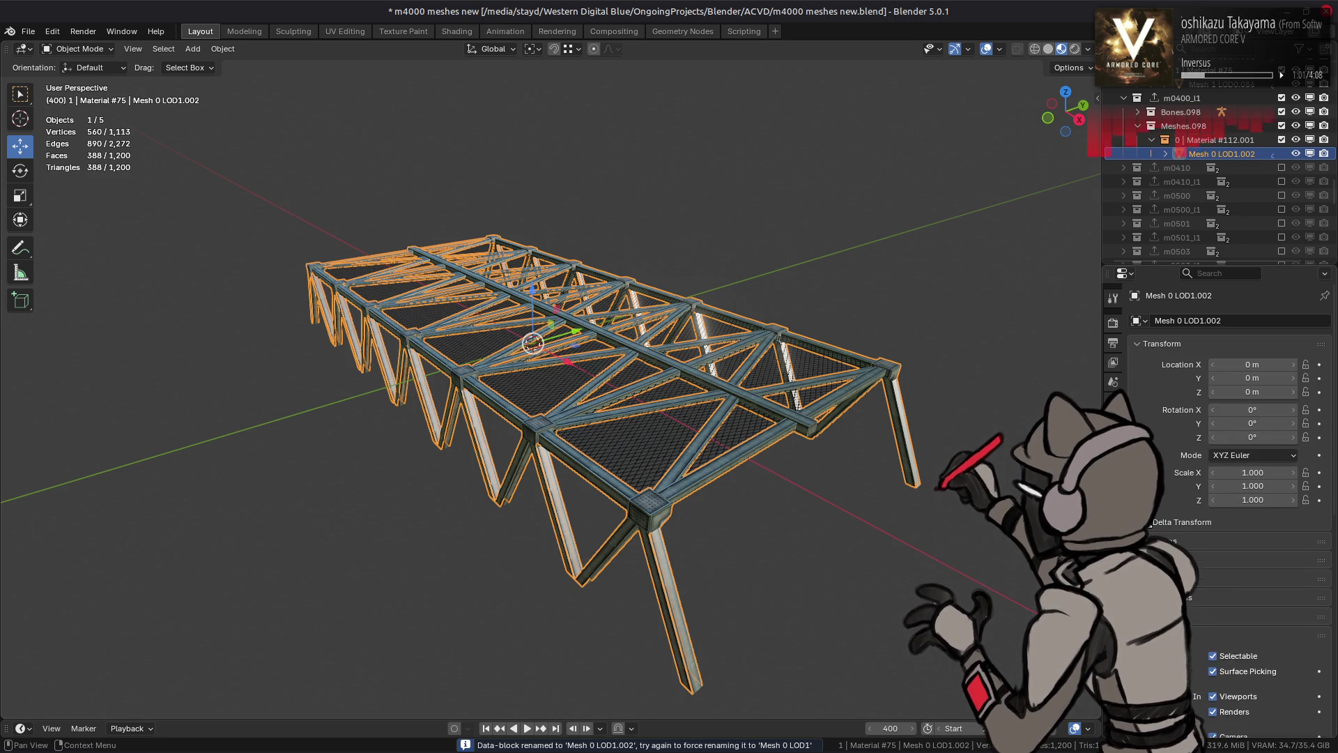
{"action": "scroll", "coordinate": [1232, 709], "scroll_direction": "down", "scroll_amount": 12}
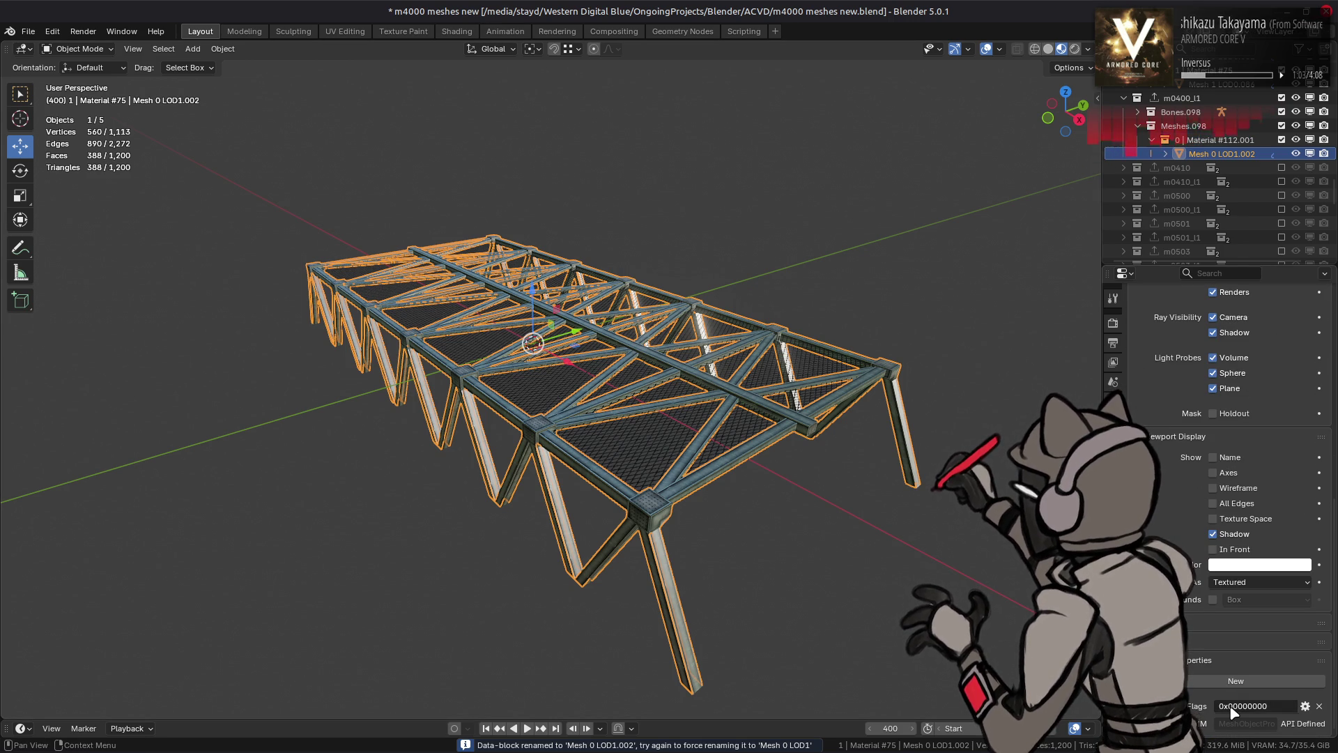
{"action": "left_click", "coordinate": [1239, 706]}
{"action": "type", "text": "0x01000000"}
{"action": "key", "text": "Return"}
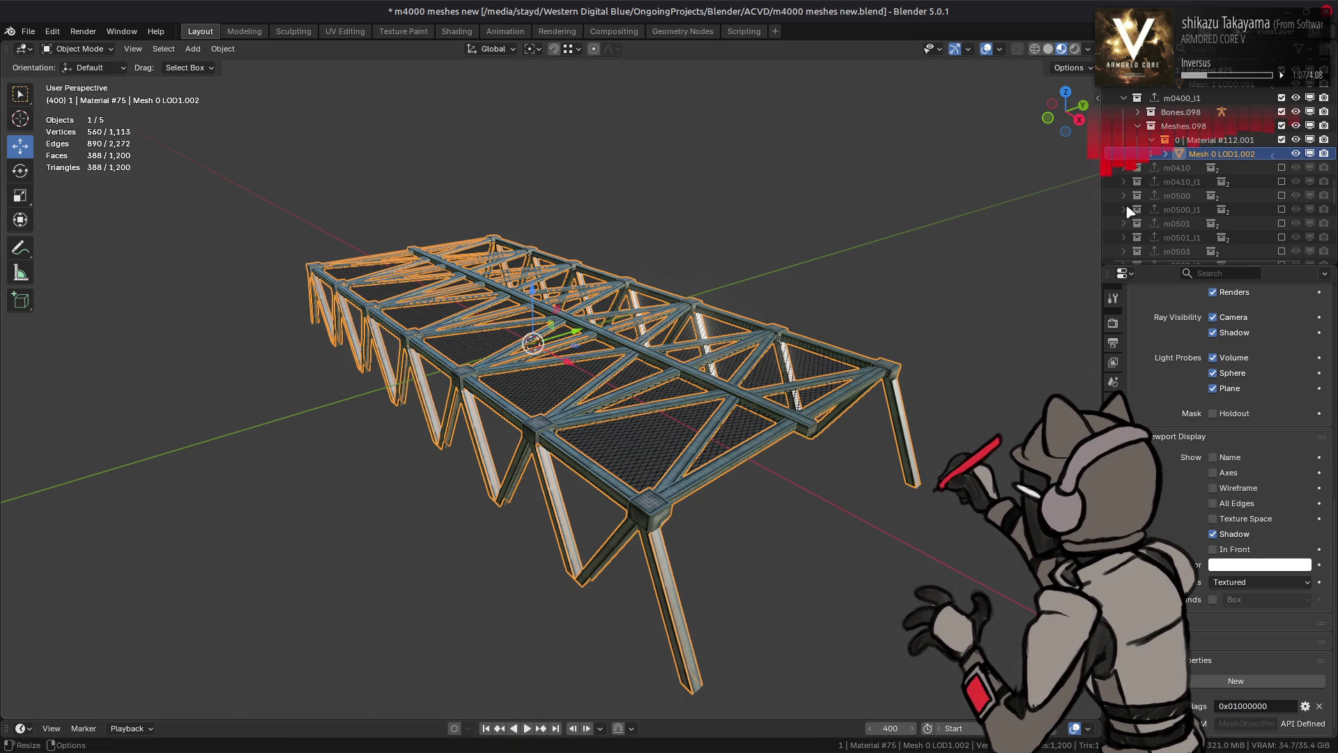
{"action": "scroll", "coordinate": [1132, 232], "scroll_direction": "up", "scroll_amount": 4}
{"action": "left_click_drag", "start_coordinate": [1220, 209], "coordinate": [1221, 104]}
{"action": "right_click", "coordinate": [1173, 167]}
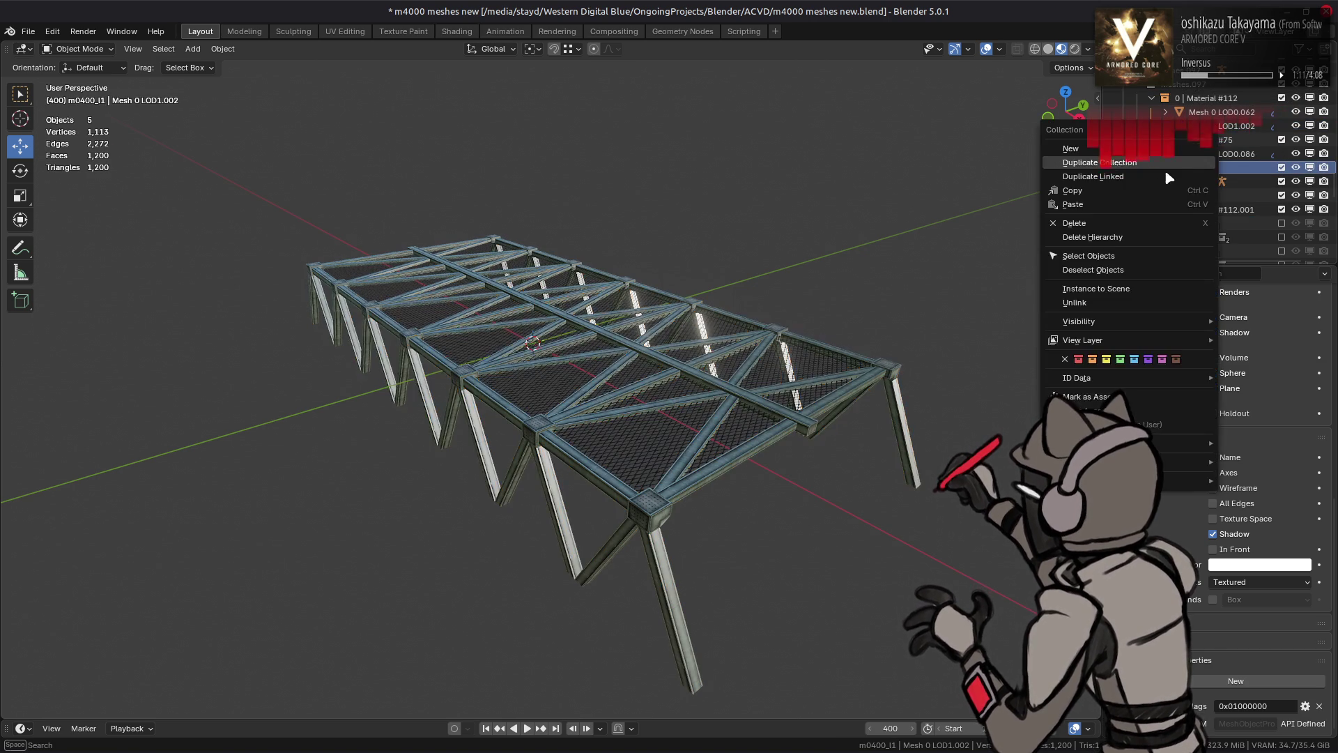
Delete the leftover m0400_l1 collection
{"action": "left_click", "coordinate": [1094, 270]}
{"action": "right_click", "coordinate": [1182, 175]}
{"action": "left_click", "coordinate": [1185, 216]}
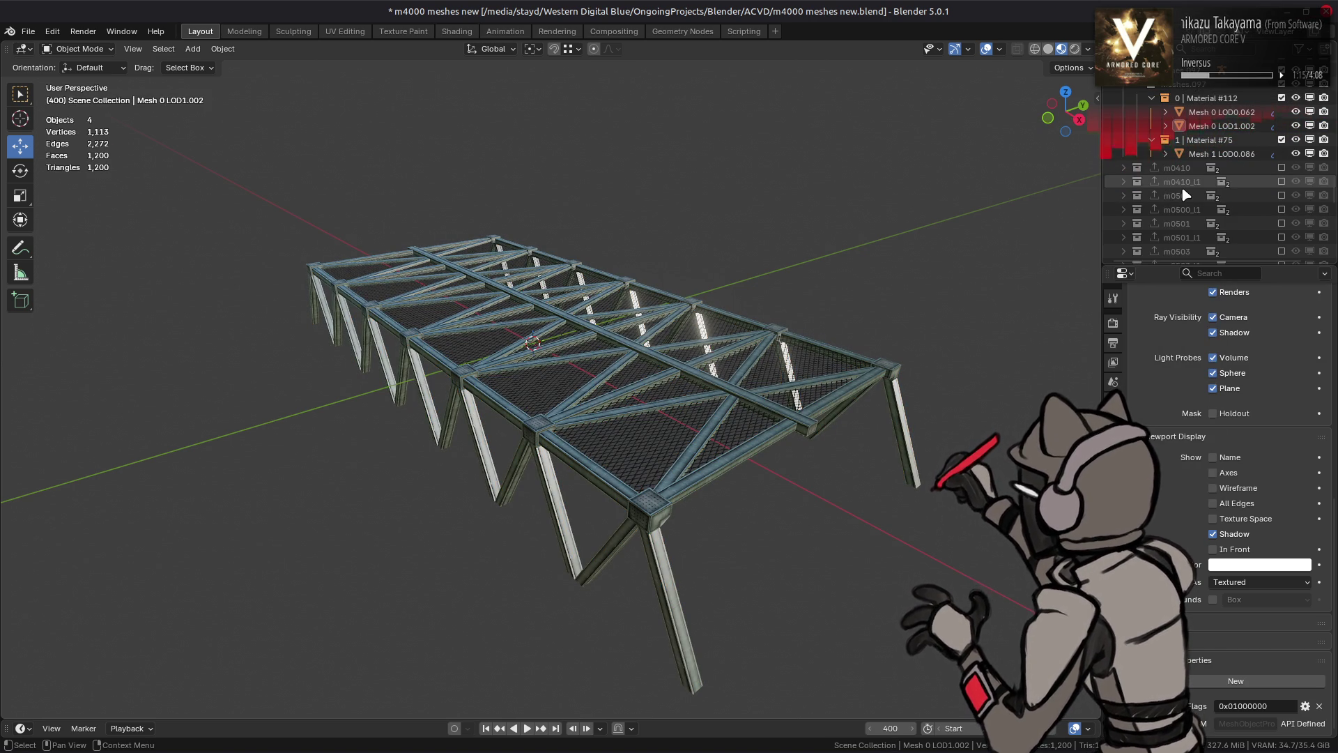
Review Mesh 0 LOD1.002's modifier stack against Mesh 0 LOD0.062, then save
{"action": "scroll", "coordinate": [1187, 191], "scroll_direction": "up", "scroll_amount": 2}
{"action": "left_click", "coordinate": [1194, 153]}
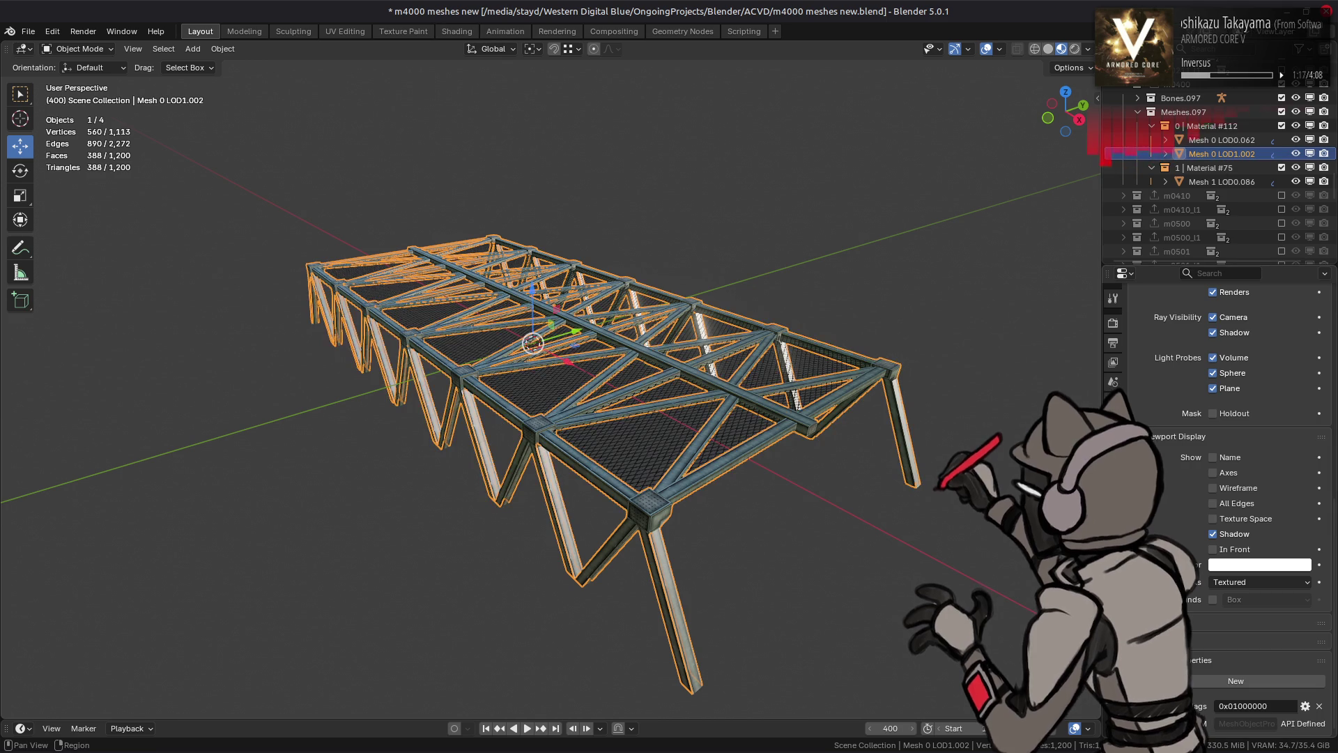
{"action": "left_click", "coordinate": [1113, 457]}
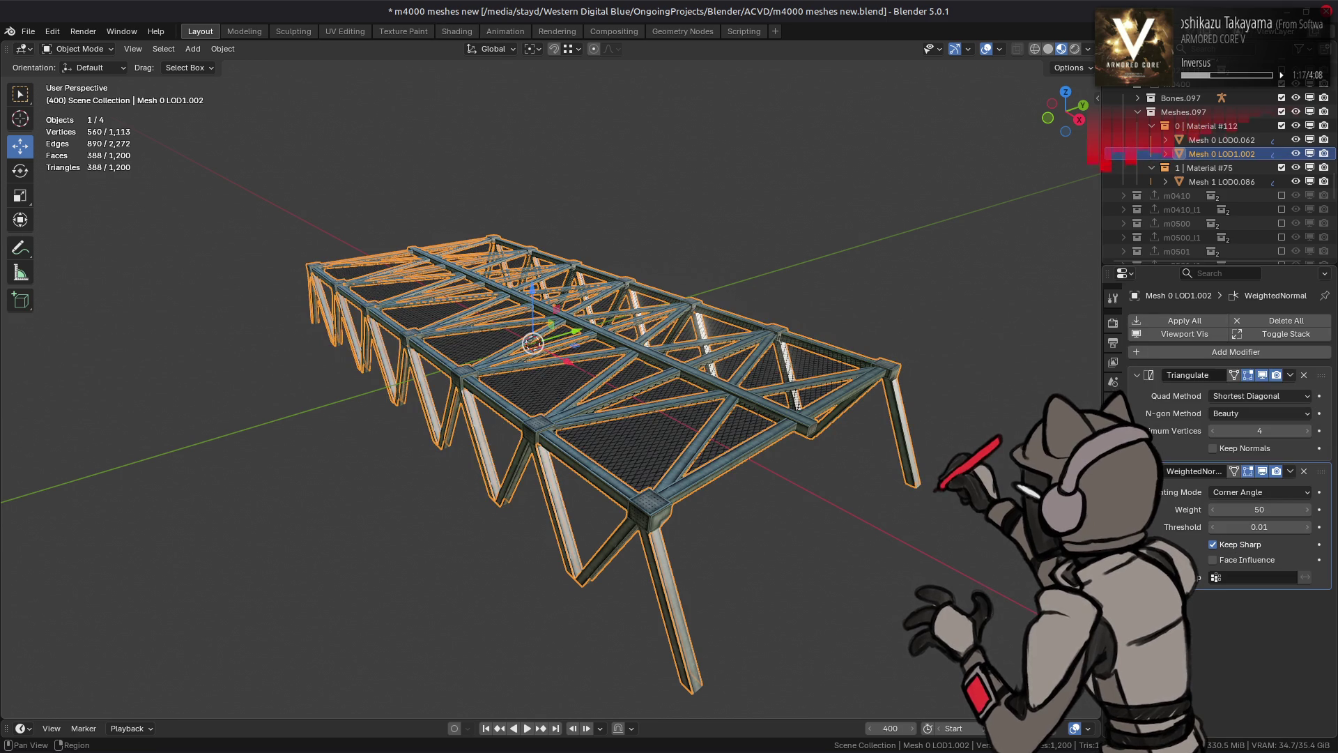
{"action": "left_click", "coordinate": [1229, 141]}
{"action": "left_click", "coordinate": [1224, 154]}
{"action": "left_click", "coordinate": [1226, 140]}
{"action": "left_click", "coordinate": [1223, 154]}
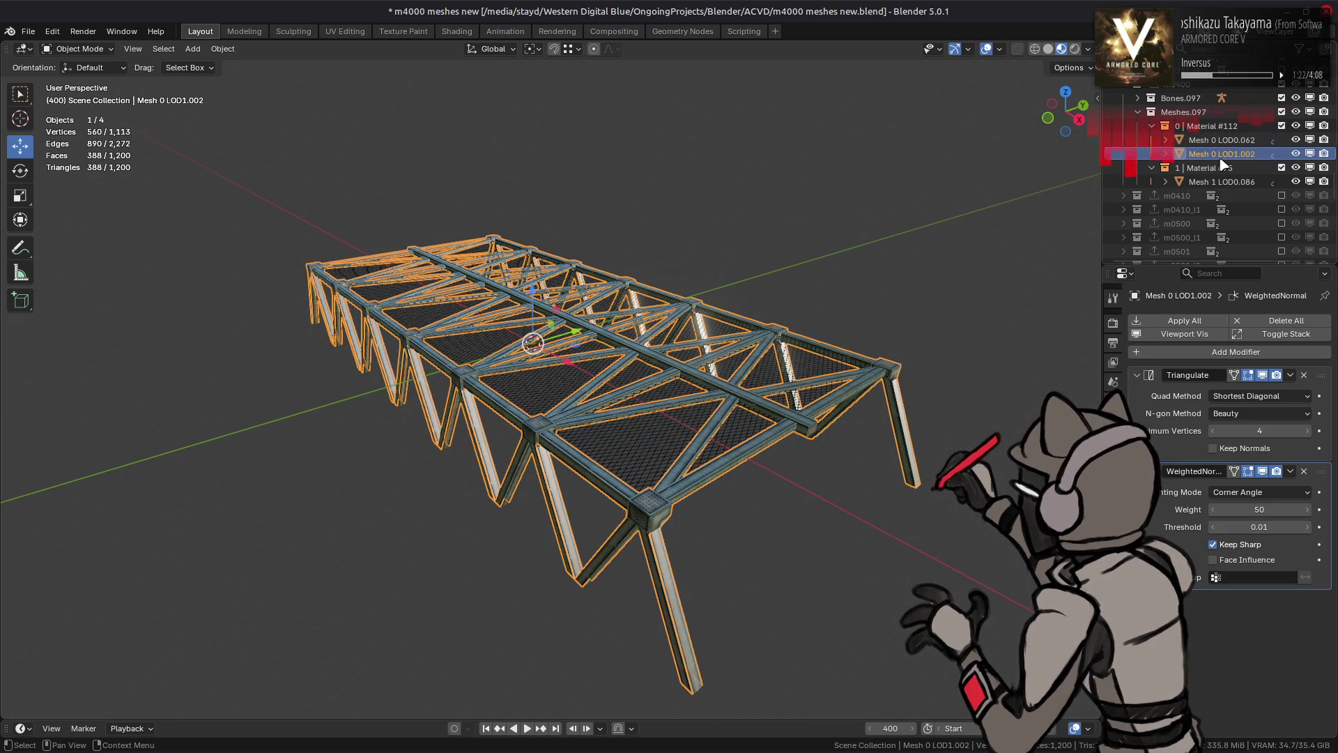
{"action": "left_click", "coordinate": [835, 243]}
{"action": "key", "text": "ctrl+s"}
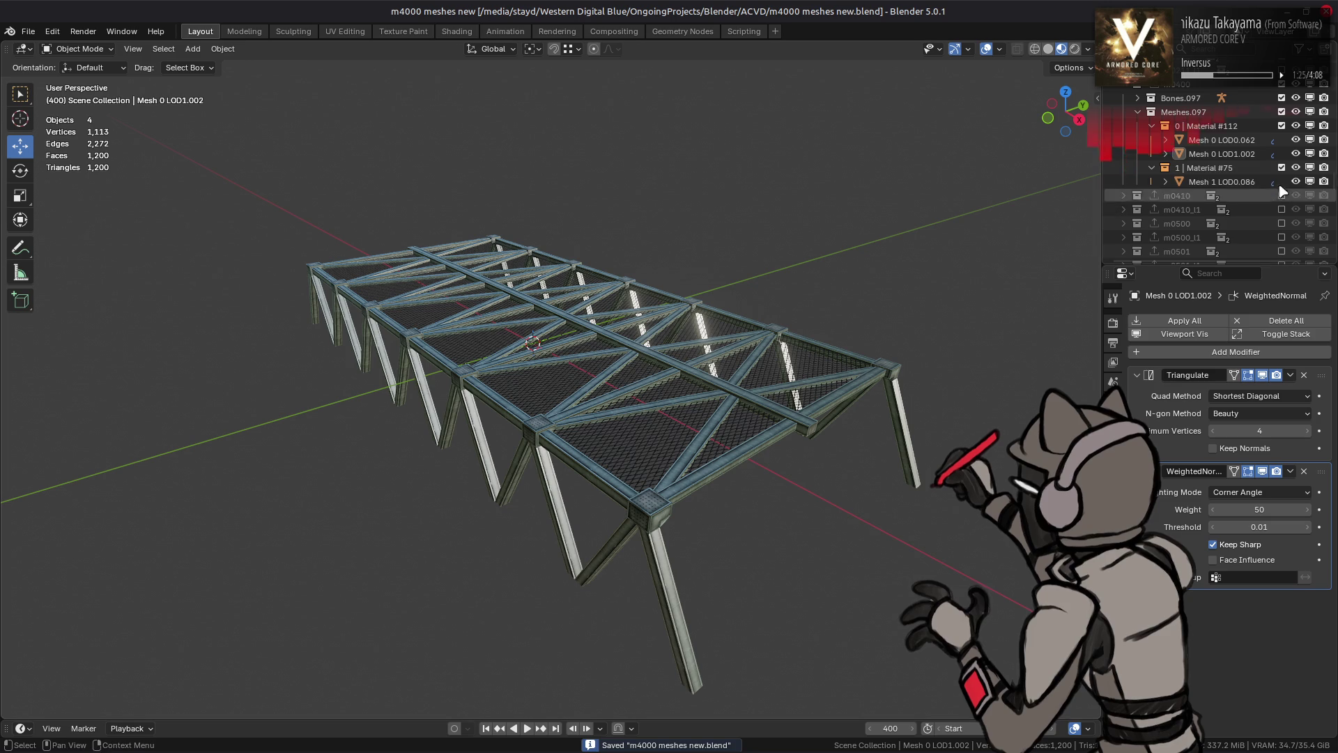
Apply all modifiers on Mesh 0 LOD1.002, hide it, and save the file
{"action": "left_click", "coordinate": [1226, 154]}
{"action": "left_click", "coordinate": [1184, 321]}
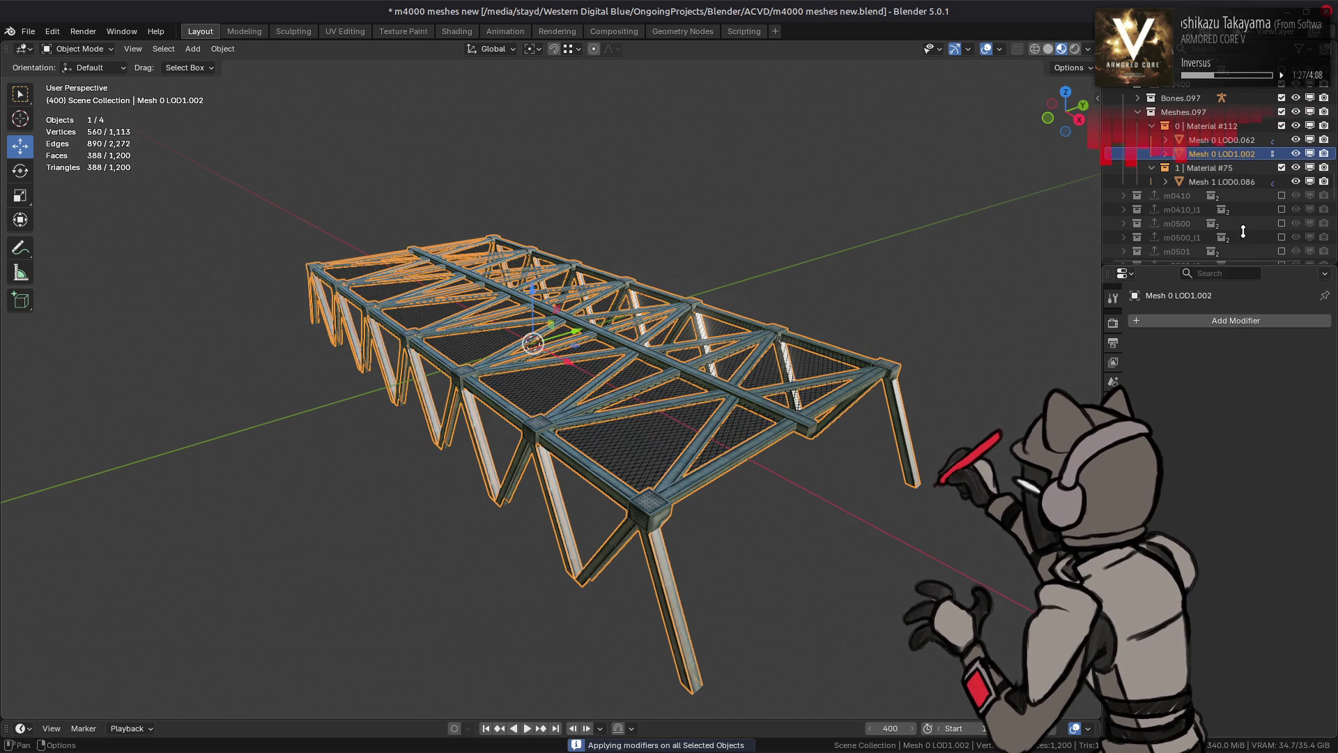
{"action": "left_click", "coordinate": [1295, 154]}
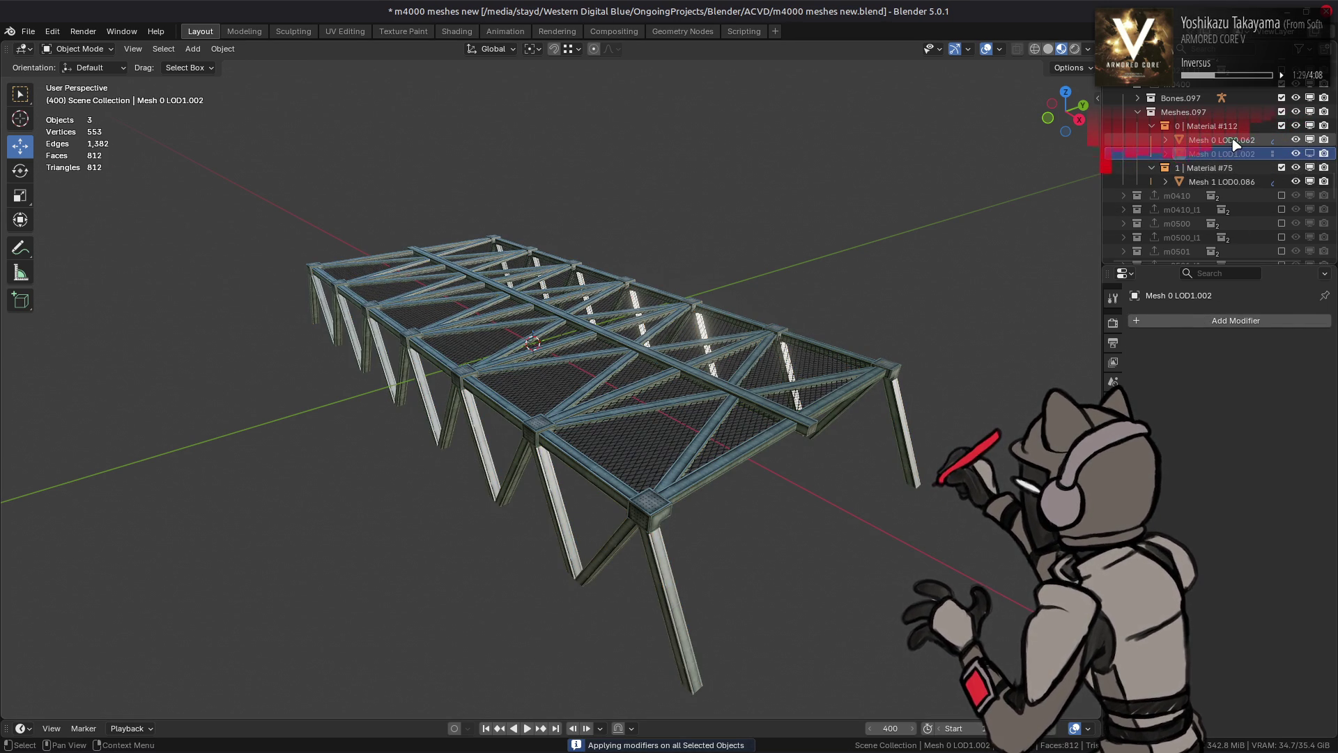
{"action": "left_click", "coordinate": [1221, 140]}
{"action": "left_click", "coordinate": [853, 211]}
{"action": "key", "text": "ctrl+s"}
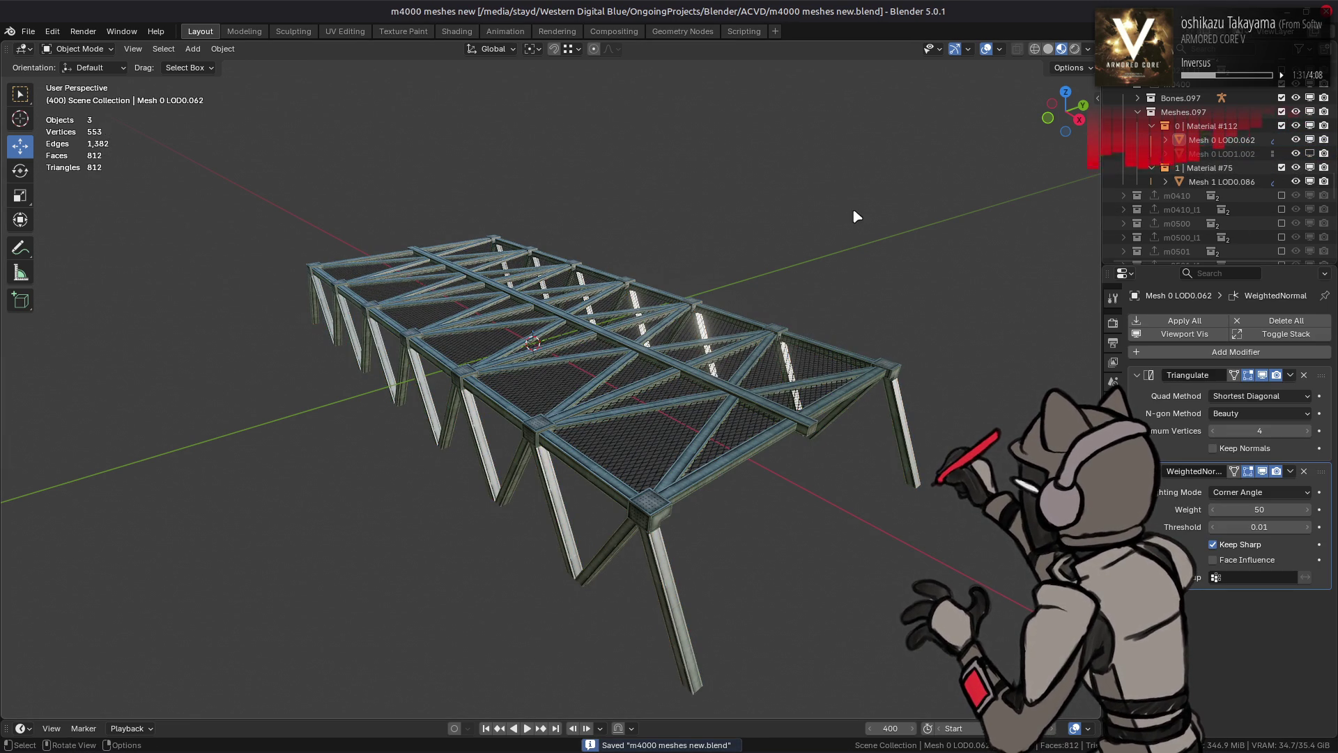
{"action": "left_click", "coordinate": [1223, 182]}
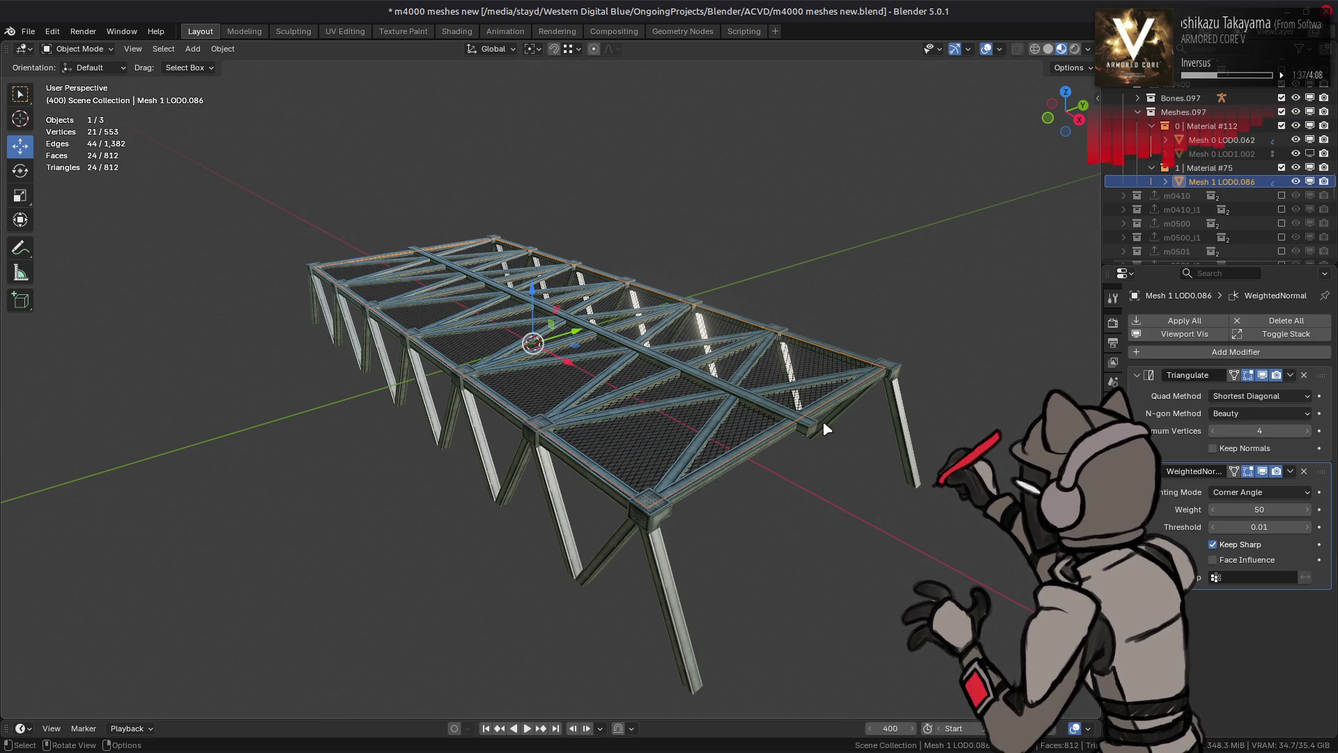
Shade all faces of Mesh 1 LOD0.086 smooth and save the file
{"action": "key", "text": "Tab"}
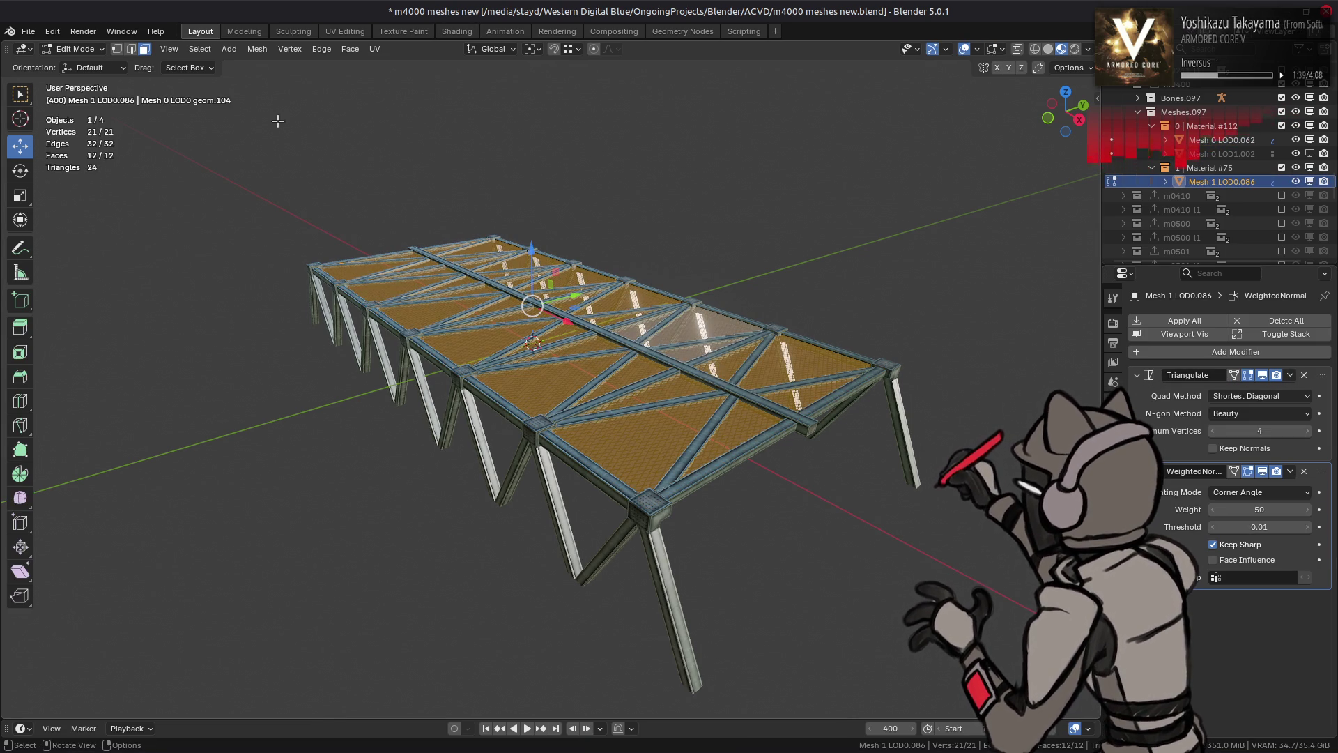
{"action": "left_click", "coordinate": [257, 48]}
{"action": "mouse_move", "coordinate": [310, 296]}
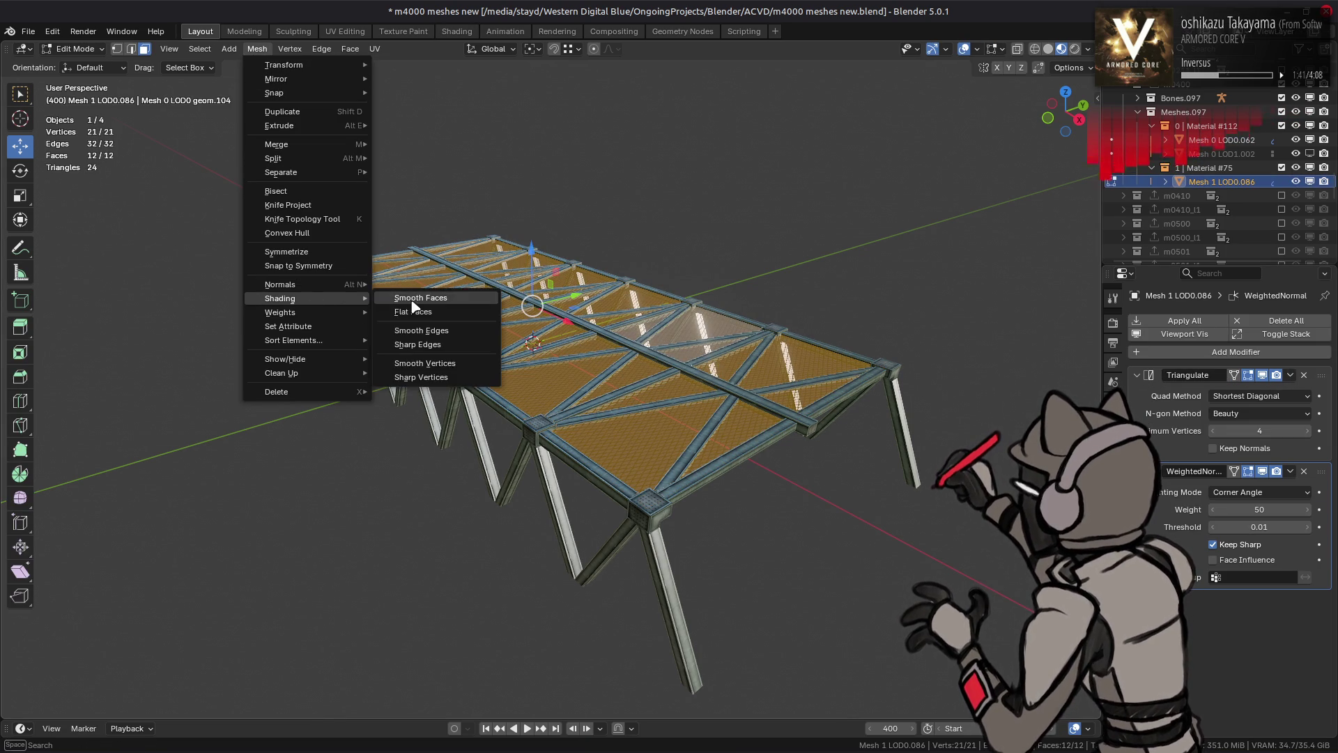
{"action": "left_click", "coordinate": [412, 301]}
{"action": "key", "text": "Tab"}
{"action": "key", "text": "ctrl+s"}
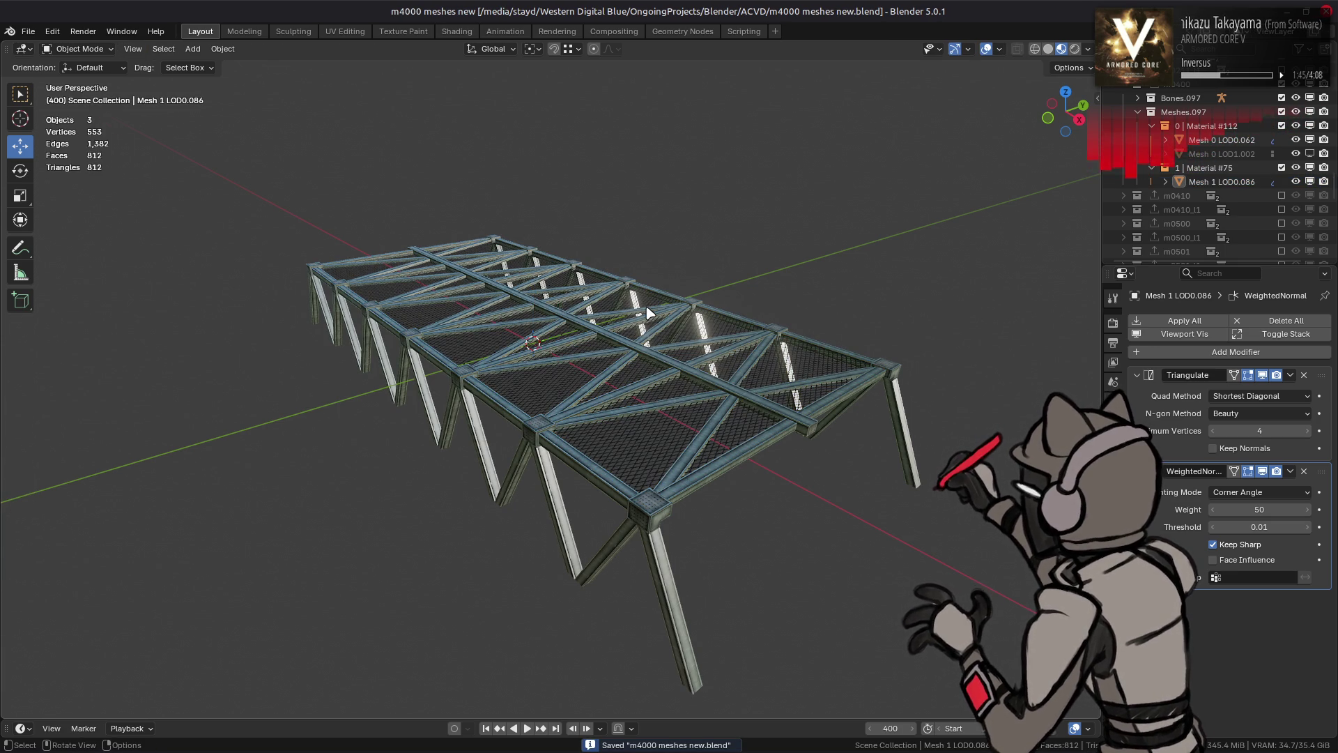
Show the fence mesh's UVs in the UV Editing workspace
{"action": "scroll", "coordinate": [648, 313], "scroll_direction": "up", "scroll_amount": 4}
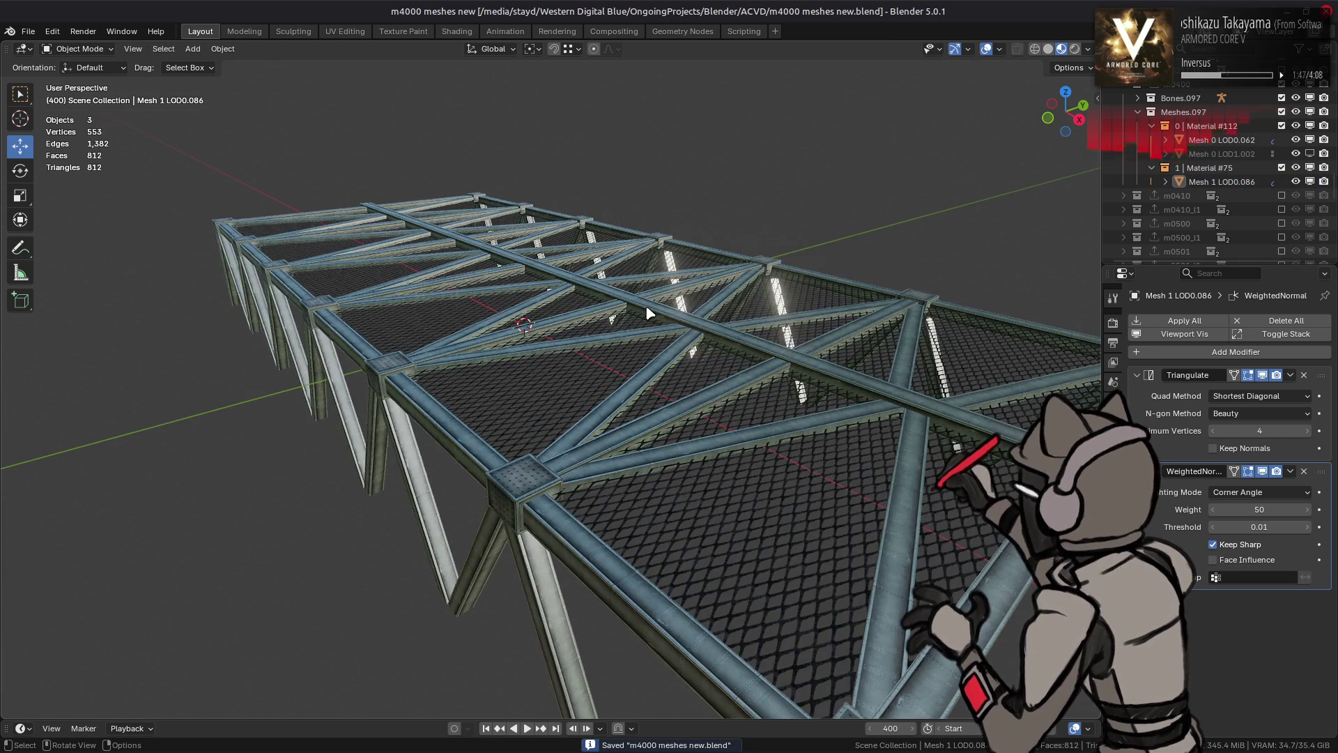
{"action": "left_click", "coordinate": [570, 376]}
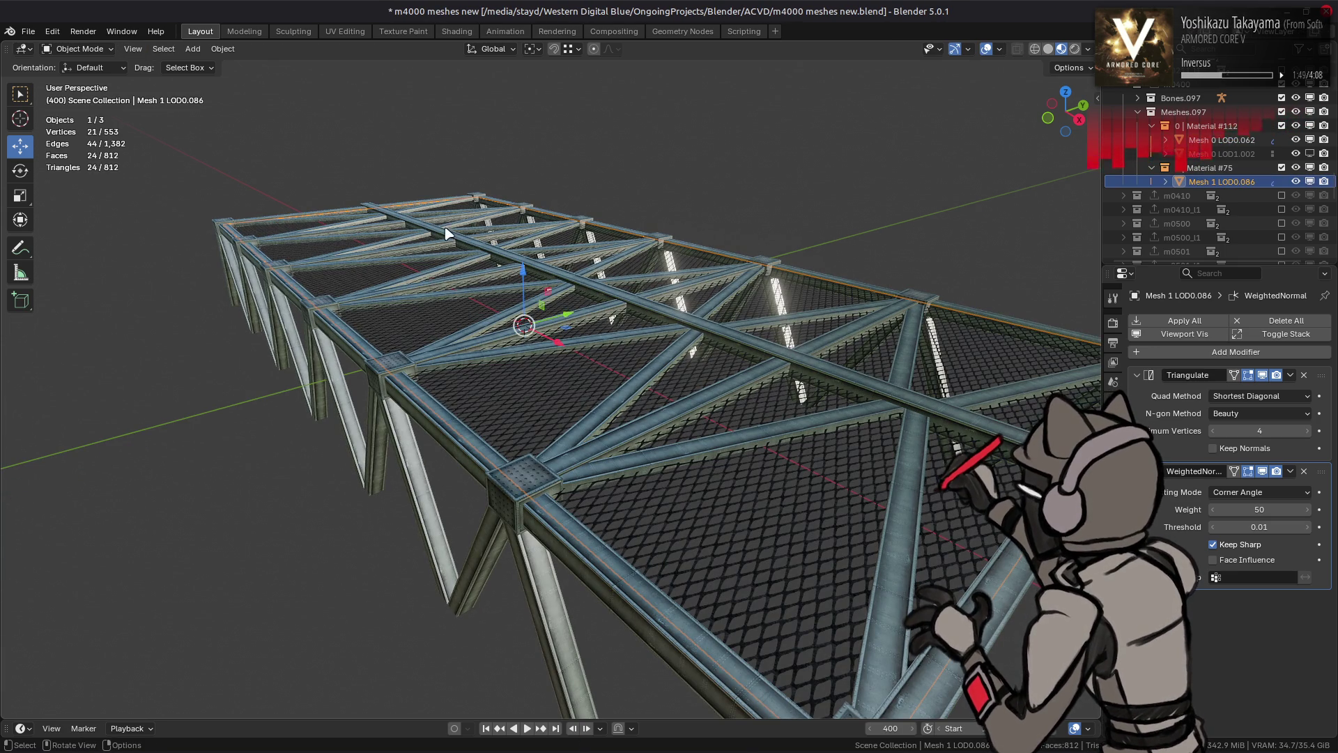
{"action": "left_click", "coordinate": [344, 32]}
{"action": "left_click", "coordinate": [232, 378]}
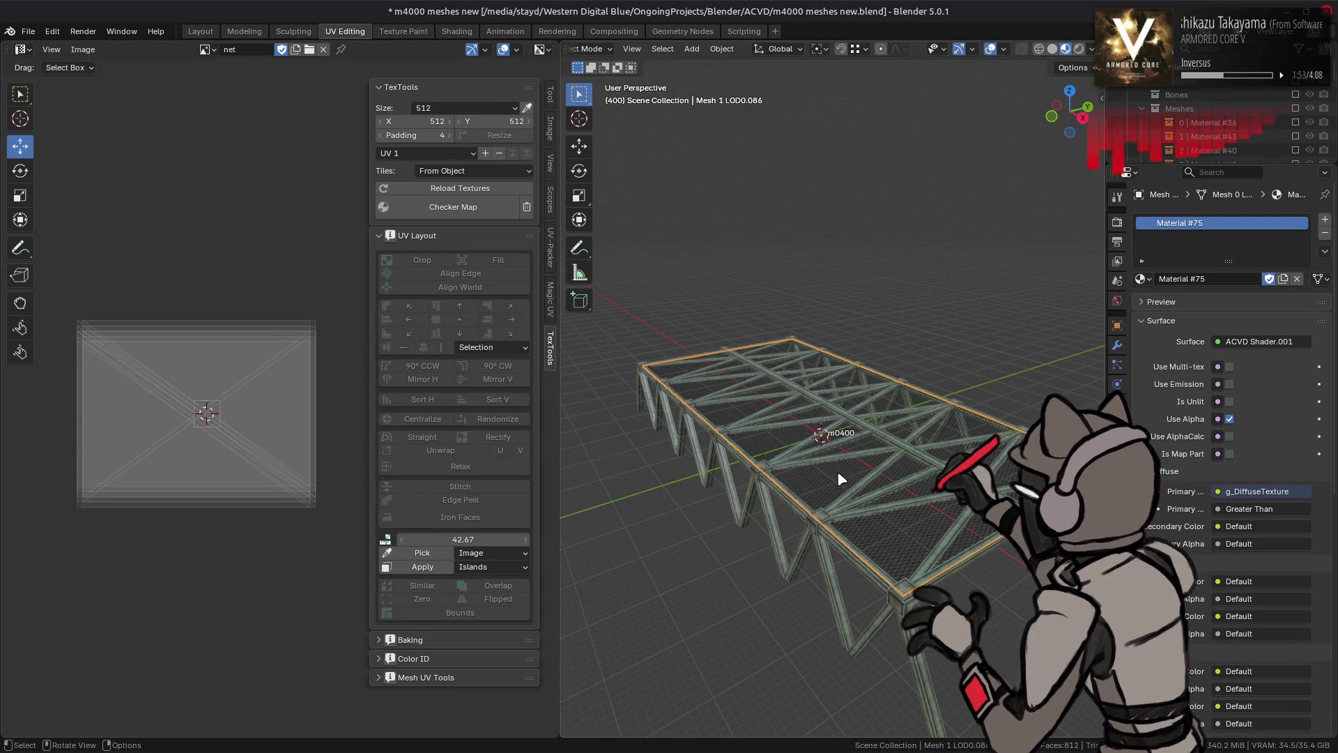
Scale all fence UVs together to a TexTools texel density of 50 with Combined apply mode
{"action": "key", "text": "a"}
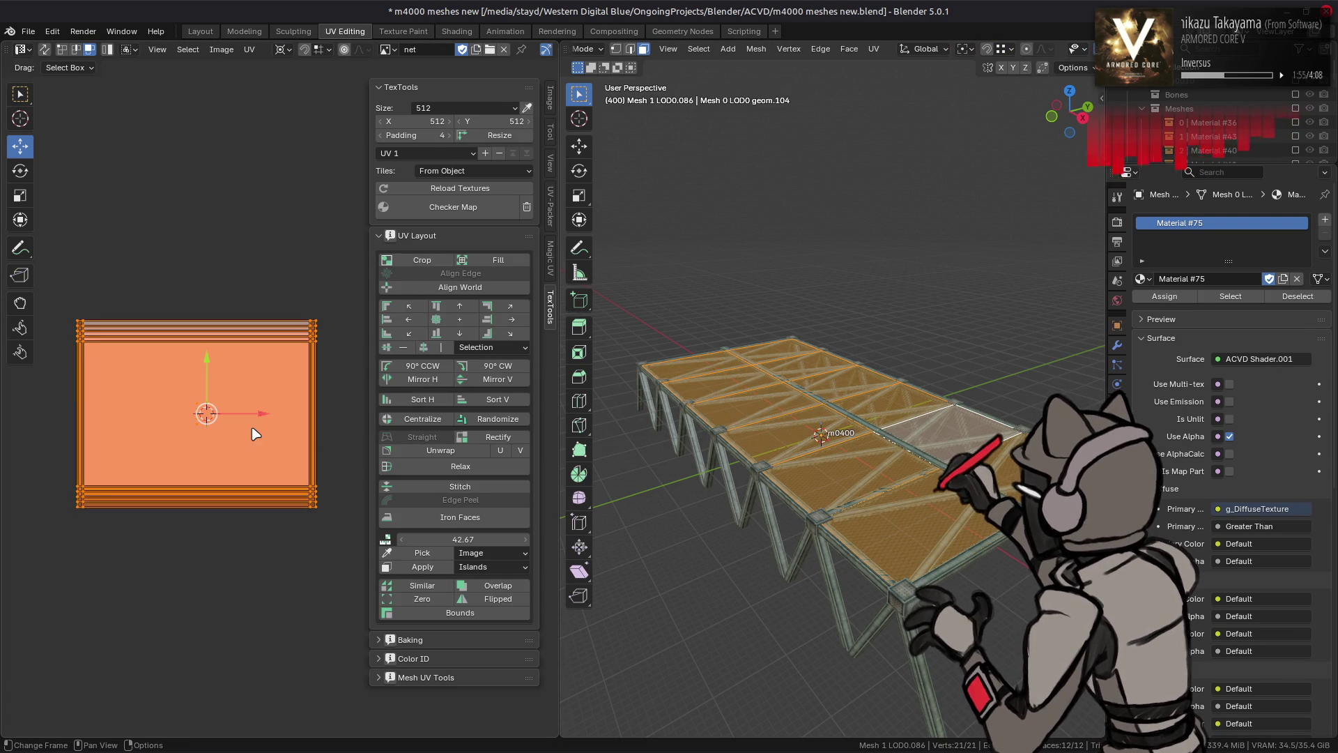
{"action": "scroll", "coordinate": [275, 446], "scroll_direction": "up", "scroll_amount": 1}
{"action": "left_click", "coordinate": [445, 539]}
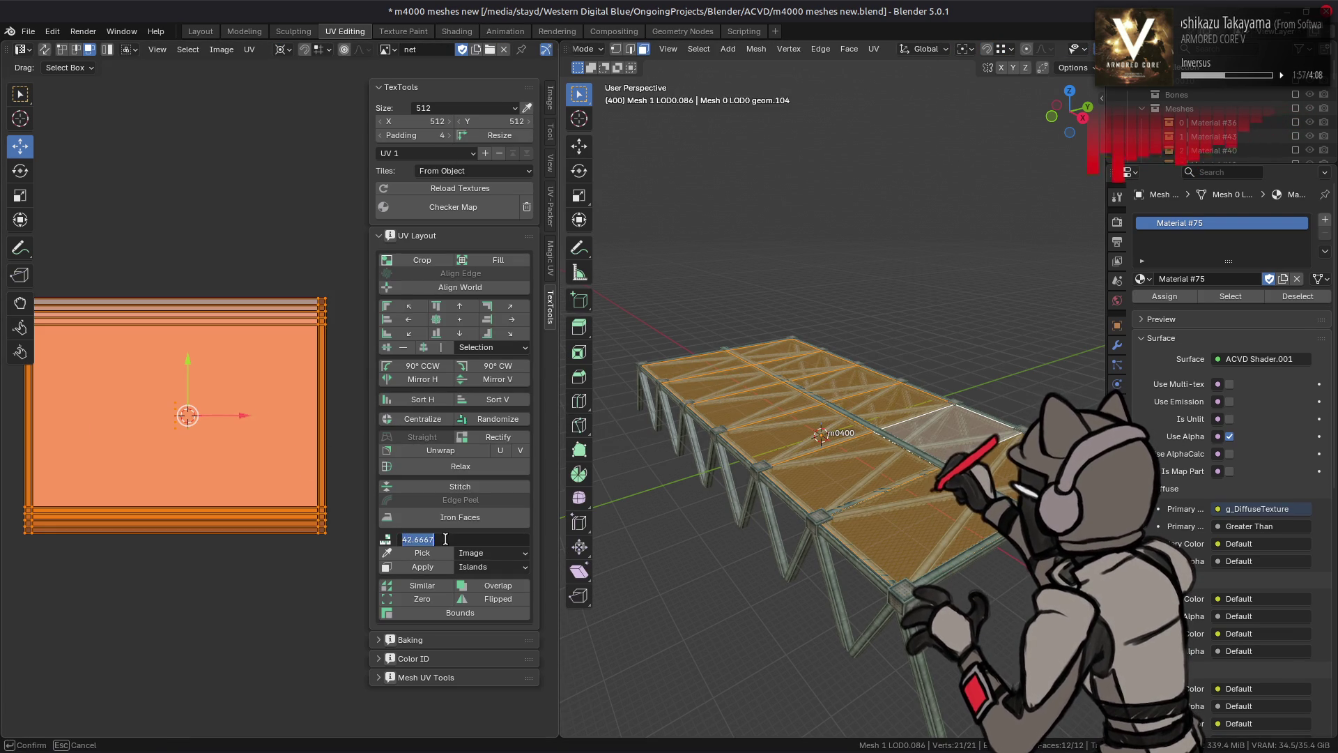
{"action": "type", "text": "0"}
{"action": "key", "text": "Return"}
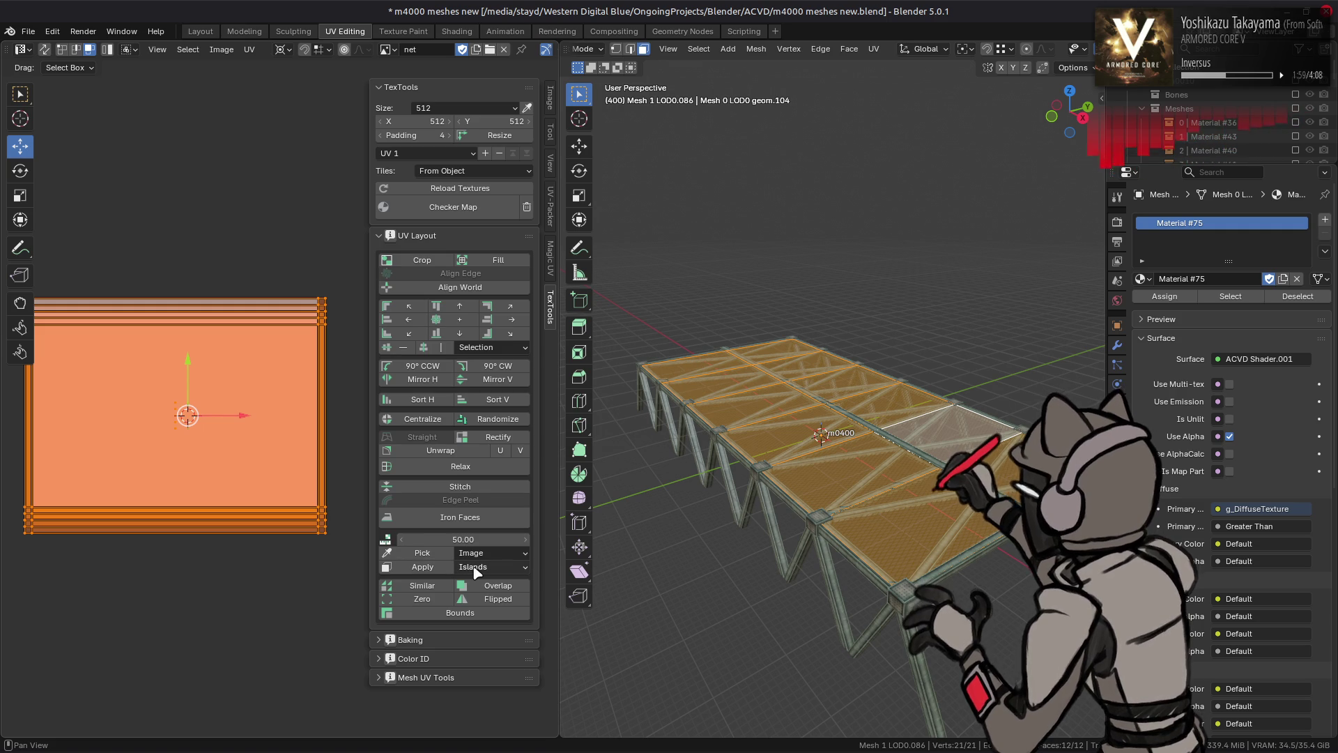
{"action": "left_click", "coordinate": [422, 566]}
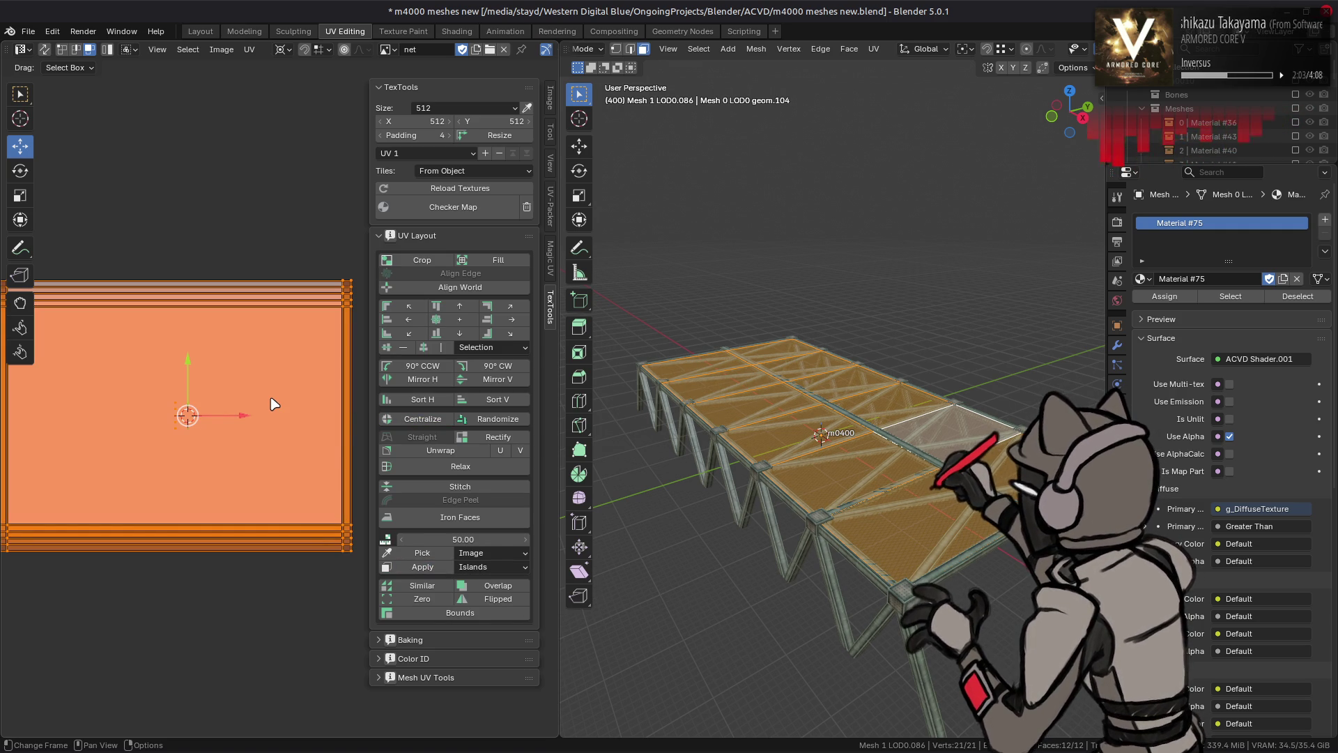
{"action": "key", "text": "ctrl+z"}
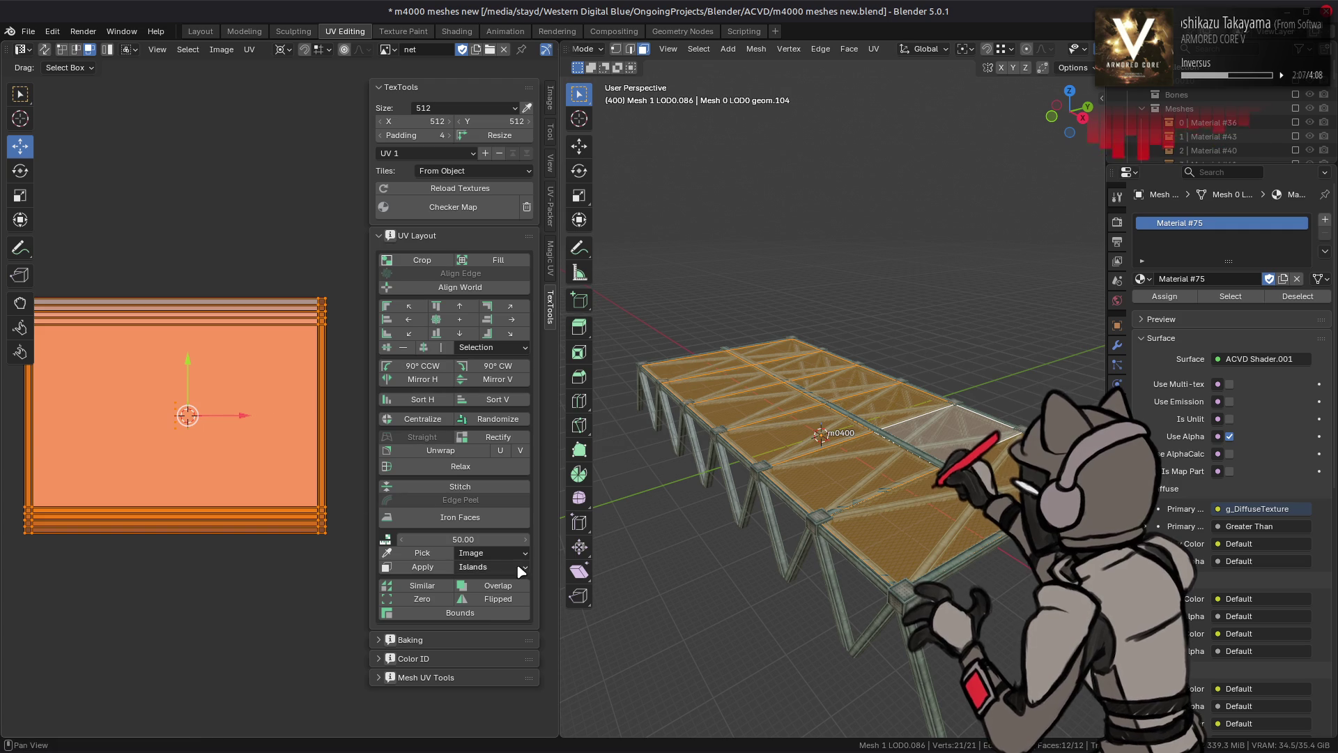
{"action": "left_click", "coordinate": [491, 566]}
{"action": "left_click", "coordinate": [491, 613]}
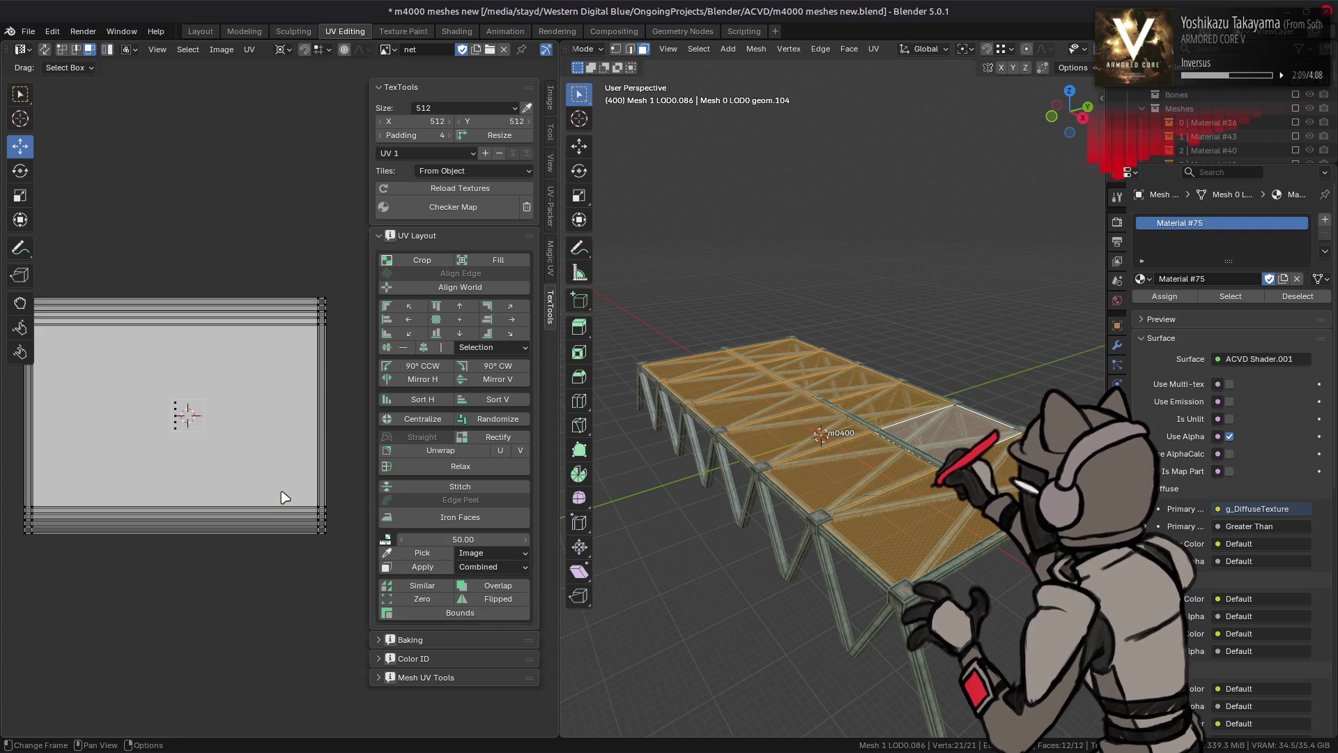
{"action": "left_click", "coordinate": [423, 566]}
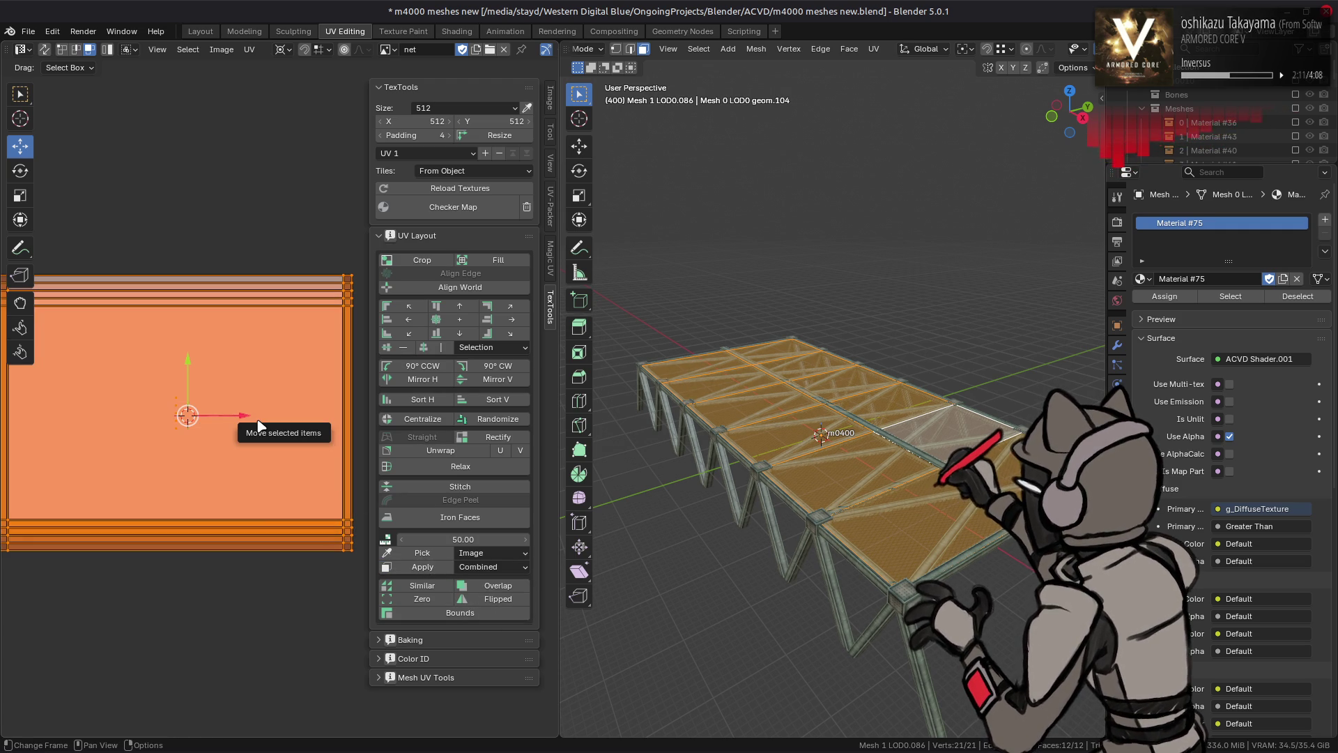
Deselect everything, return to the Layout workspace to inspect the fence, and save
{"action": "key", "text": "alt+a"}
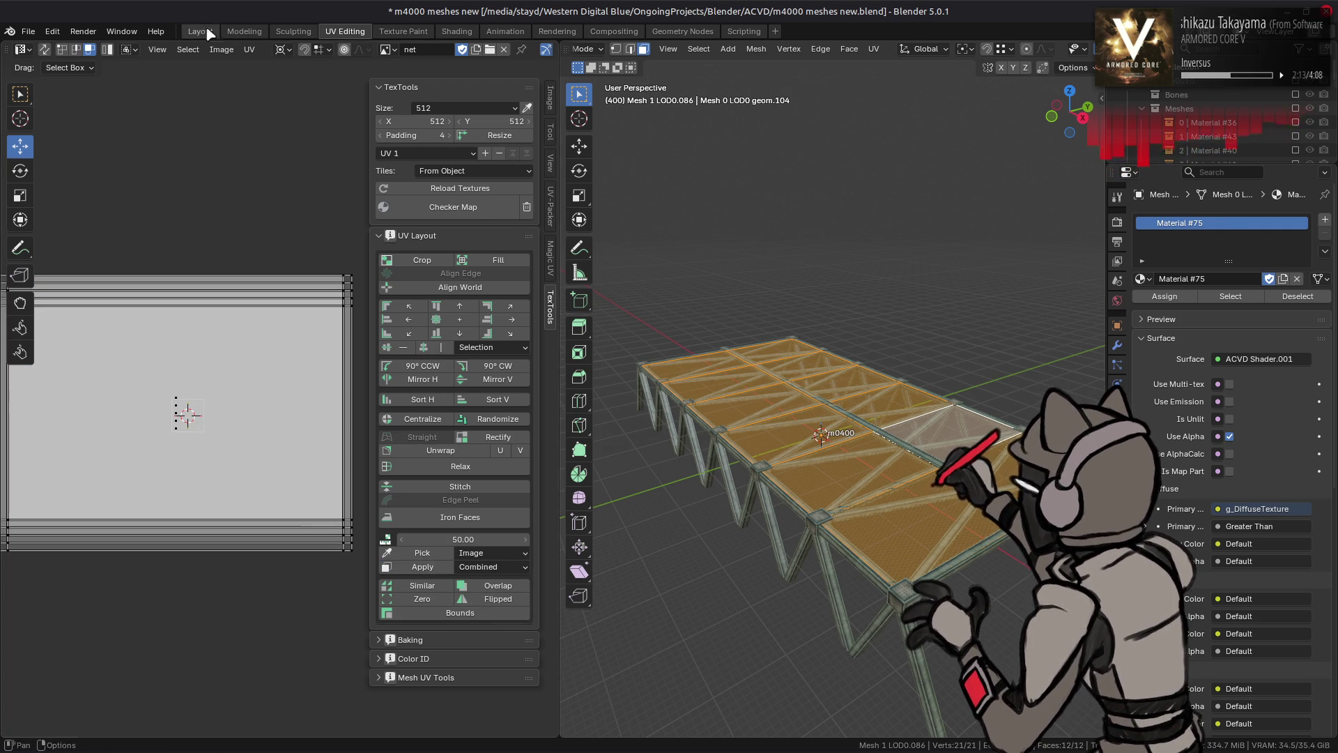
{"action": "left_click", "coordinate": [200, 31]}
{"action": "key", "text": "alt+a"}
{"action": "mouse_move", "coordinate": [618, 307]}
{"action": "middle_mouse_down"}
{"action": "mouse_move", "coordinate": [642, 360]}
{"action": "mouse_move", "coordinate": [633, 334]}
{"action": "mouse_move", "coordinate": [753, 317]}
{"action": "mouse_move", "coordinate": [772, 339]}
{"action": "middle_mouse_up"}
{"action": "key", "text": "ctrl+s"}
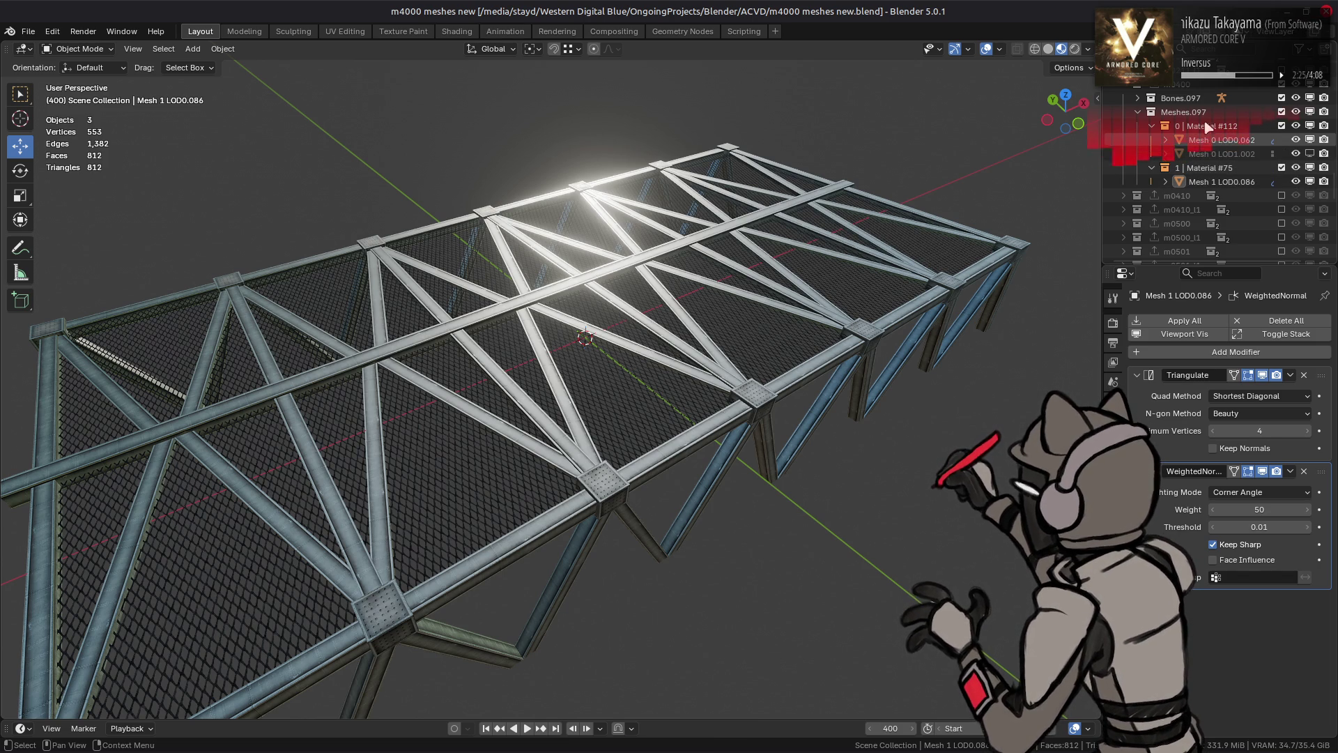
Apply all modifiers on Mesh 1 LOD0.086 and Mesh 0 LOD0.062, saving in between
{"action": "left_click", "coordinate": [1193, 85]}
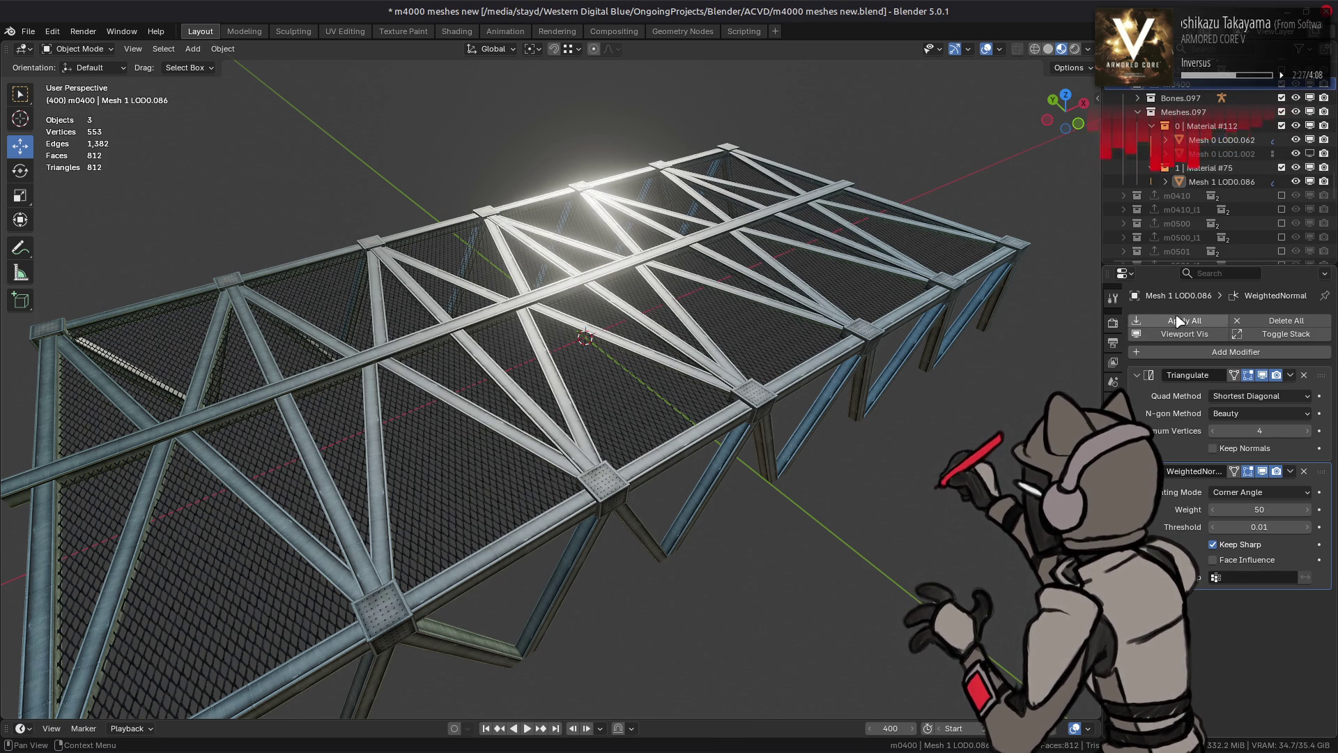
{"action": "left_click", "coordinate": [1210, 143]}
{"action": "key", "text": "Down"}
{"action": "key", "text": "Down"}
{"action": "key", "text": "Down"}
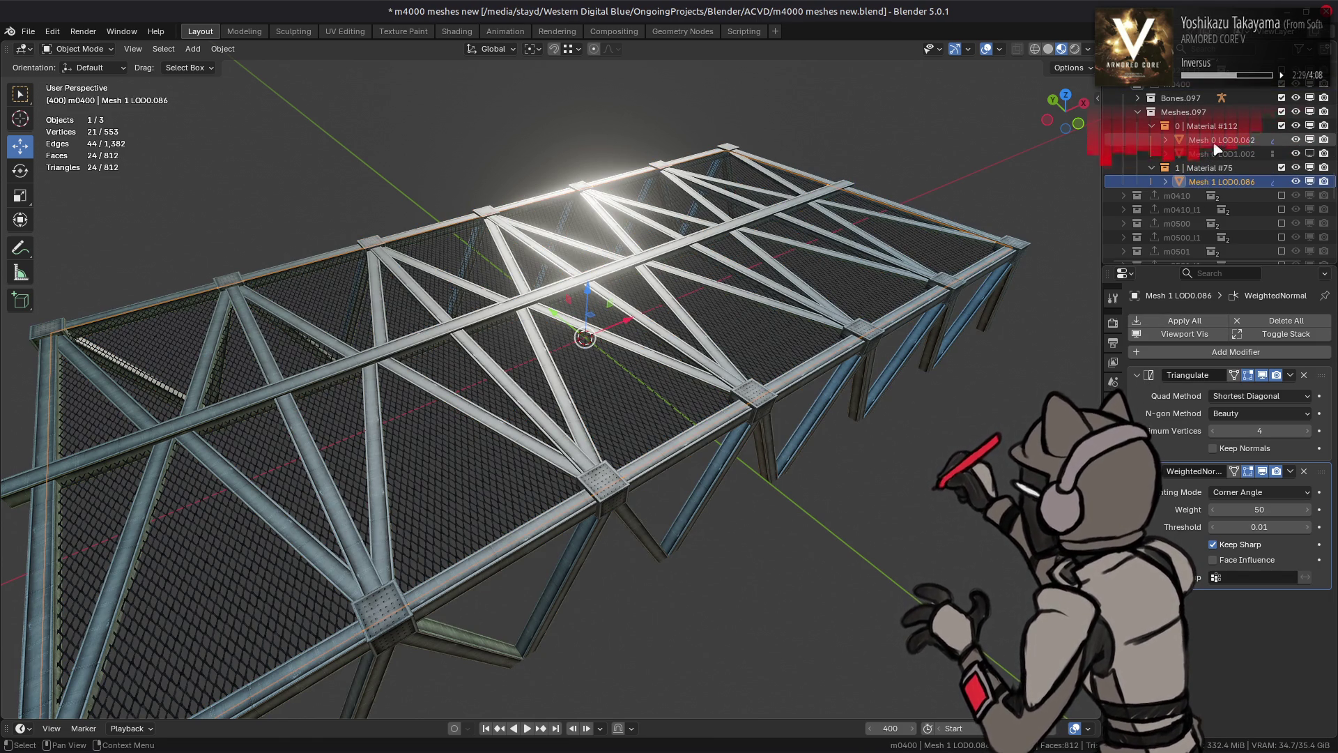
{"action": "left_click", "coordinate": [1185, 320]}
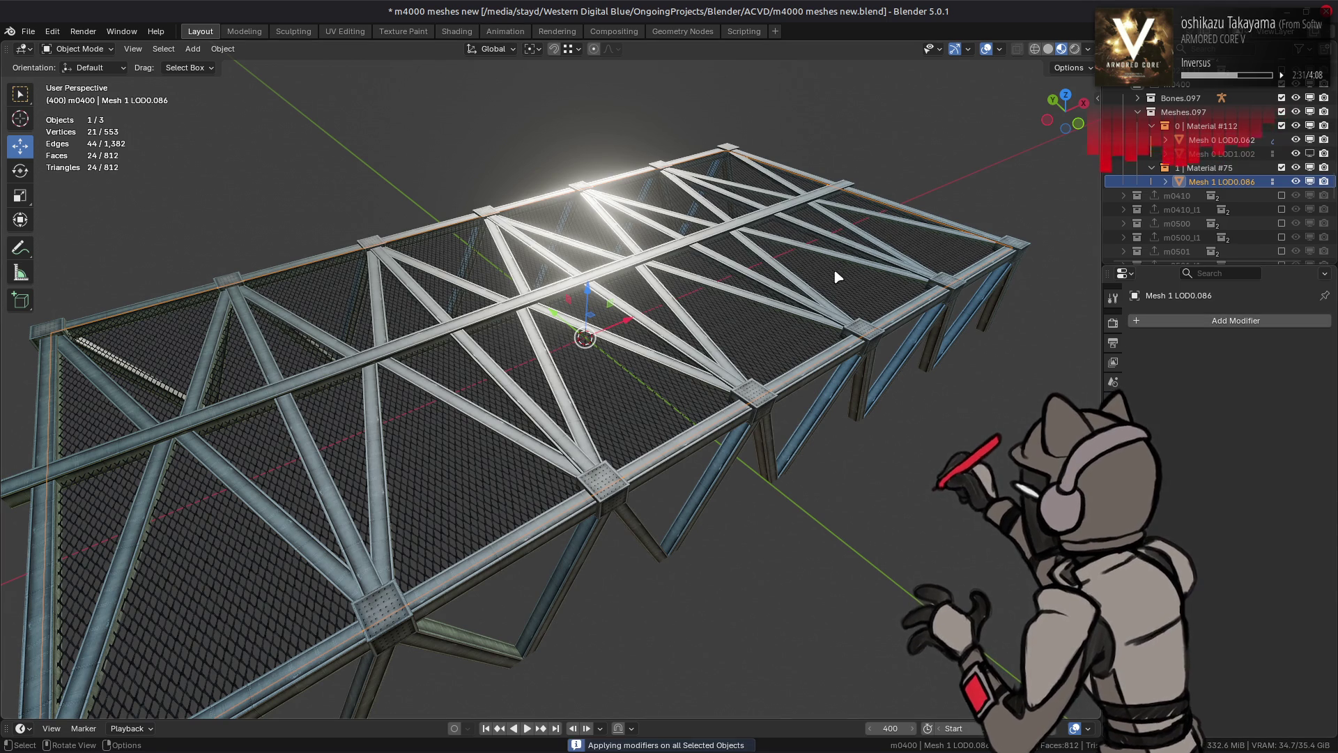
{"action": "key", "text": "ctrl+s"}
{"action": "left_click", "coordinate": [1220, 139]}
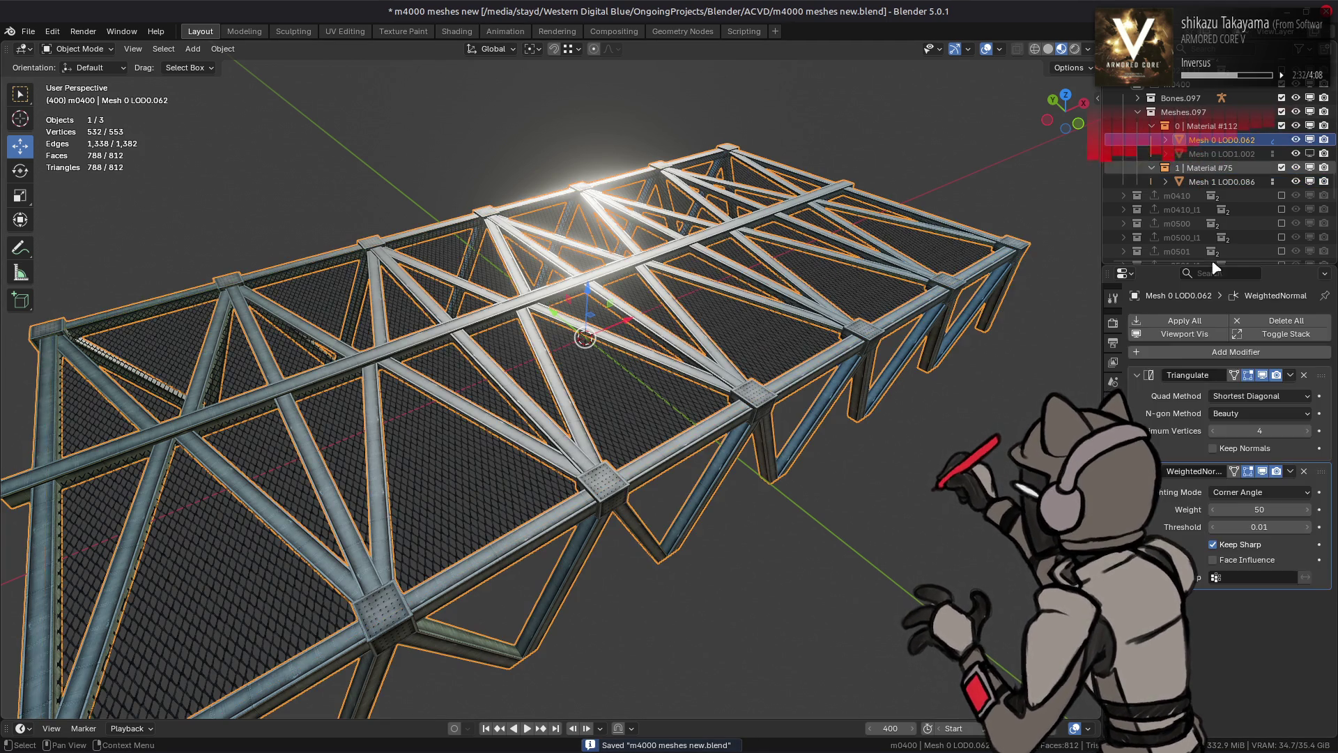
{"action": "left_click", "coordinate": [1184, 322]}
Export the m0400 collection for the game and save the blend file
{"action": "left_click", "coordinate": [1185, 85]}
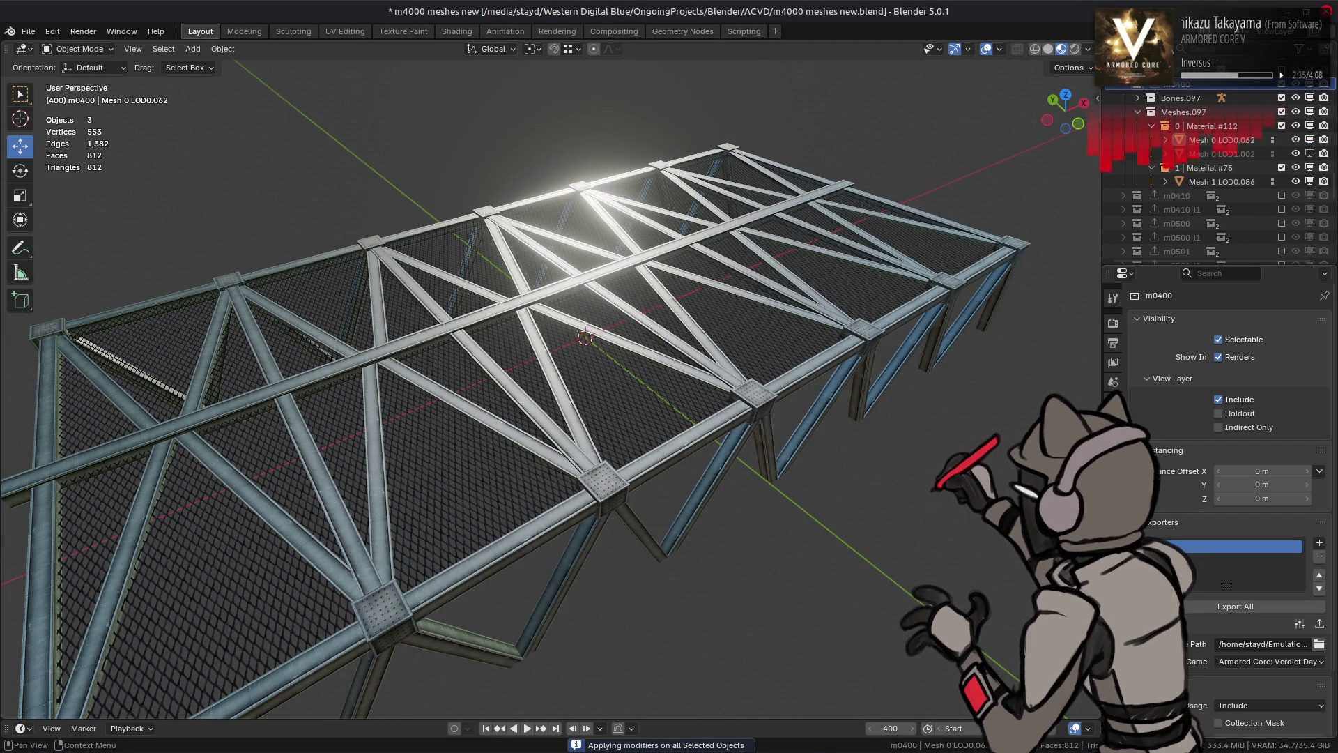
{"action": "left_click", "coordinate": [1236, 606]}
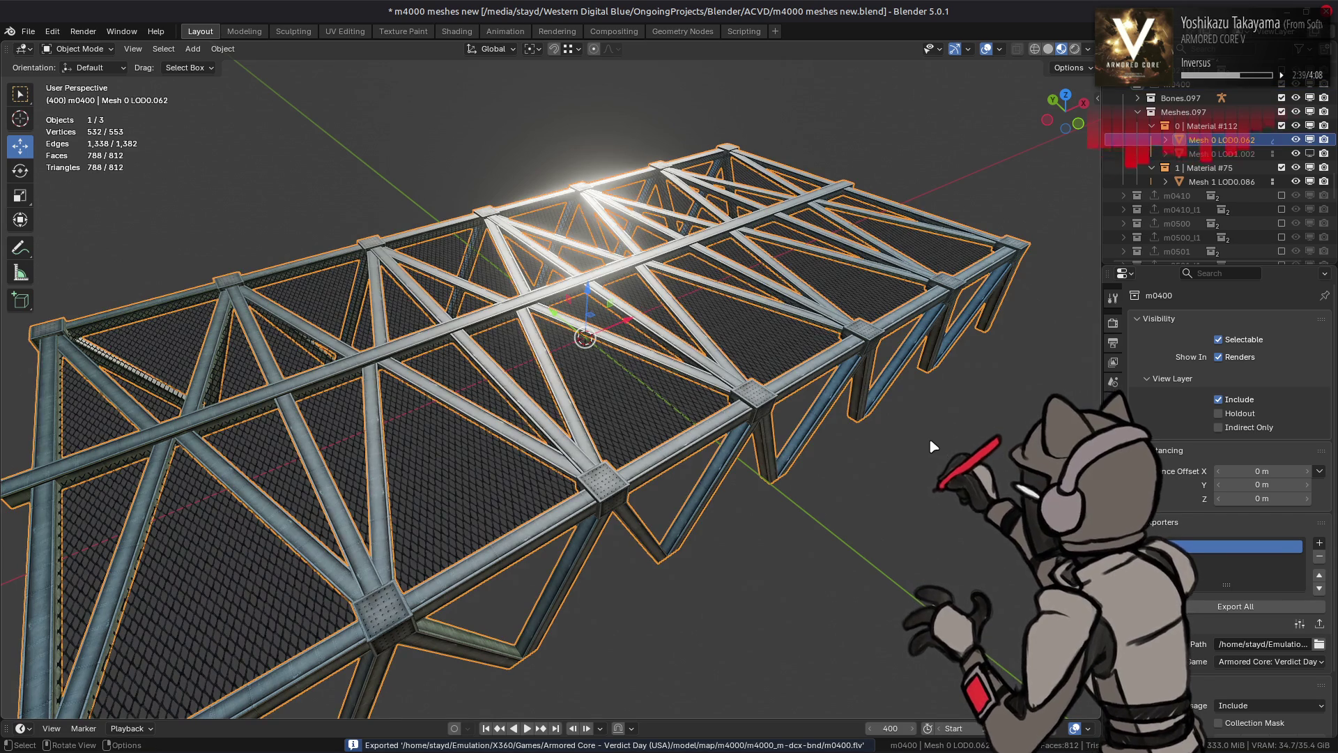
{"action": "key", "text": "ctrl+s"}
Purge unused data-blocks from the file, then bring the file manager forward
{"action": "left_click", "coordinate": [28, 32]}
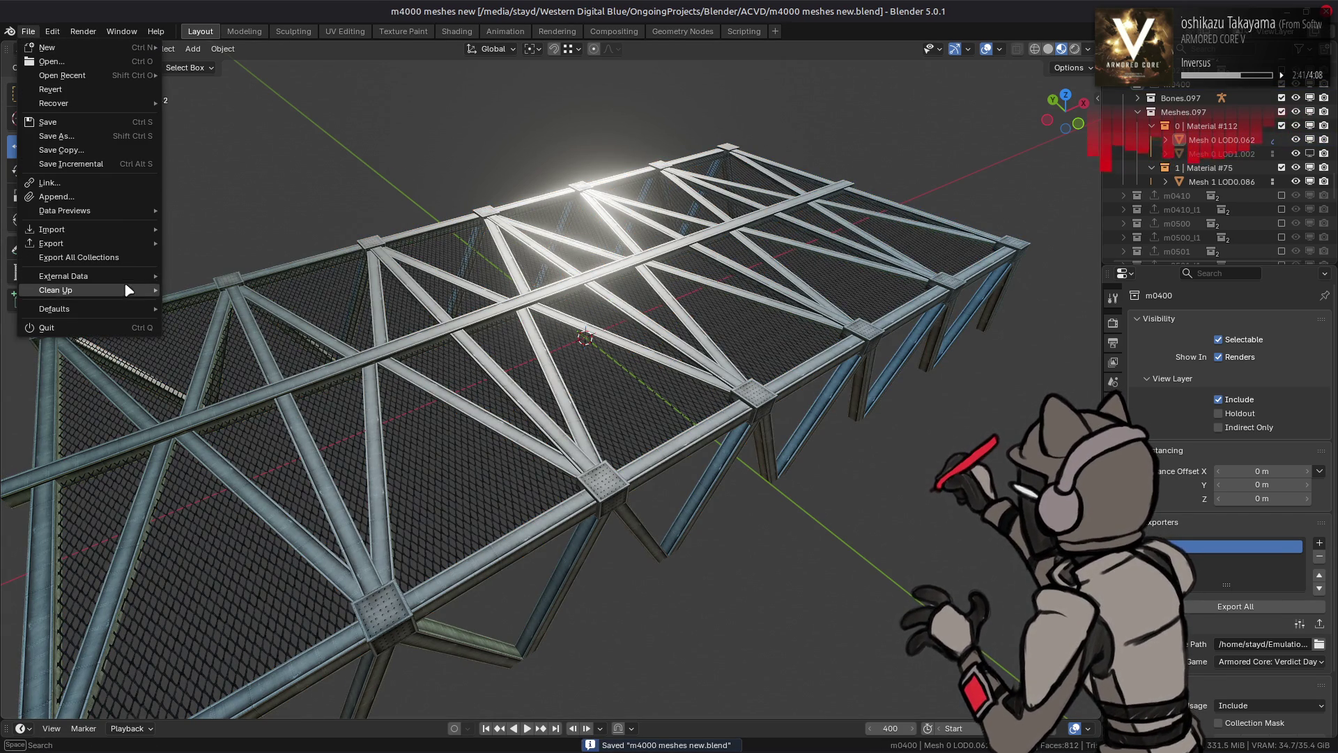
{"action": "mouse_move", "coordinate": [126, 289]}
{"action": "left_click", "coordinate": [232, 315]}
{"action": "left_click", "coordinate": [174, 380]}
{"action": "key", "text": "alt+Tab"}
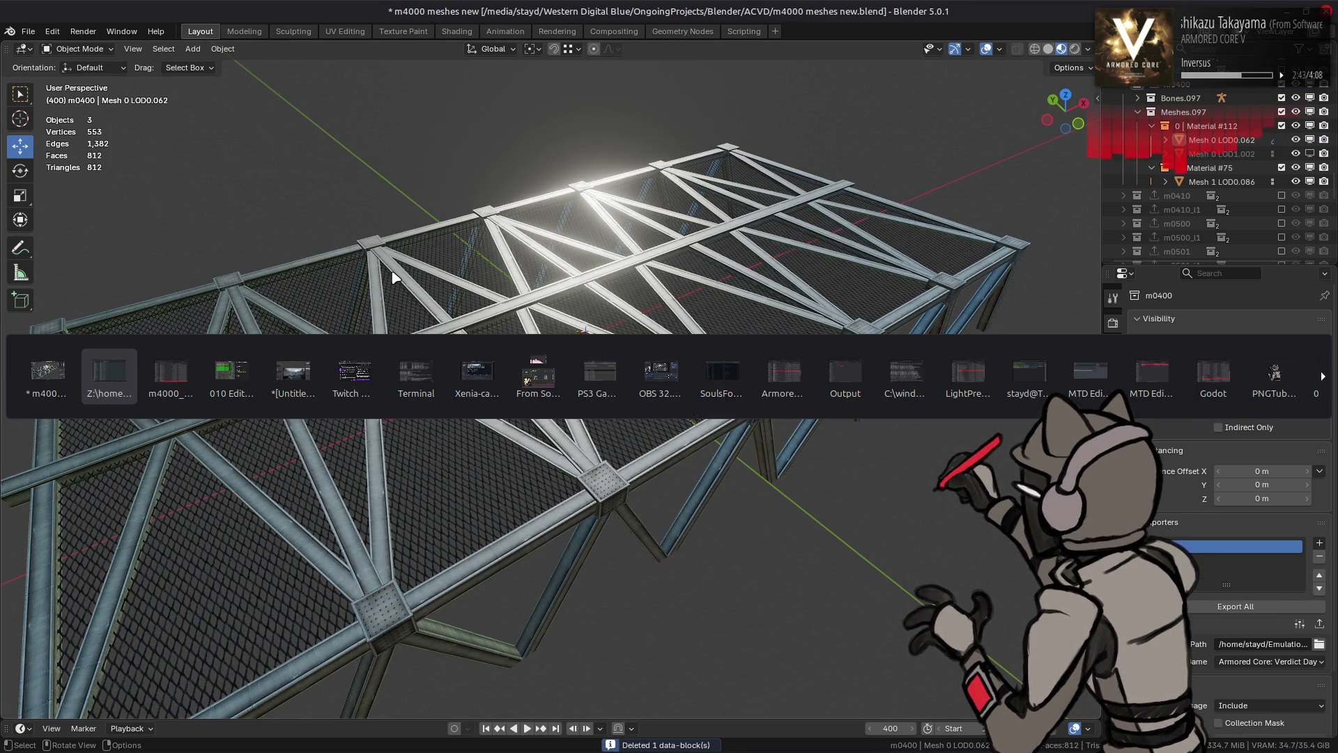
{"action": "key", "text": "BackSpace"}
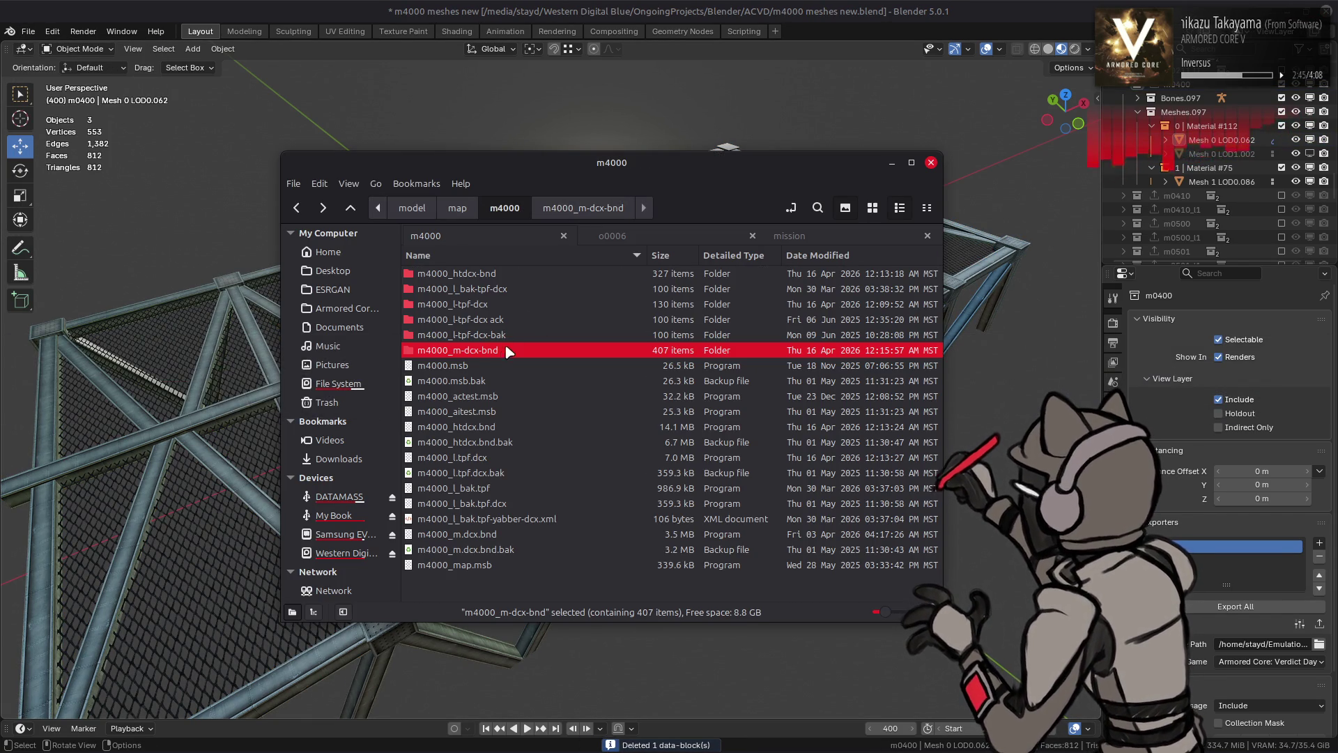
Repack the m4000_m-dcx-bnd folder with YabberExtended
{"action": "right_click", "coordinate": [502, 350]}
{"action": "mouse_move", "coordinate": [606, 424]}
{"action": "left_click", "coordinate": [770, 499]}
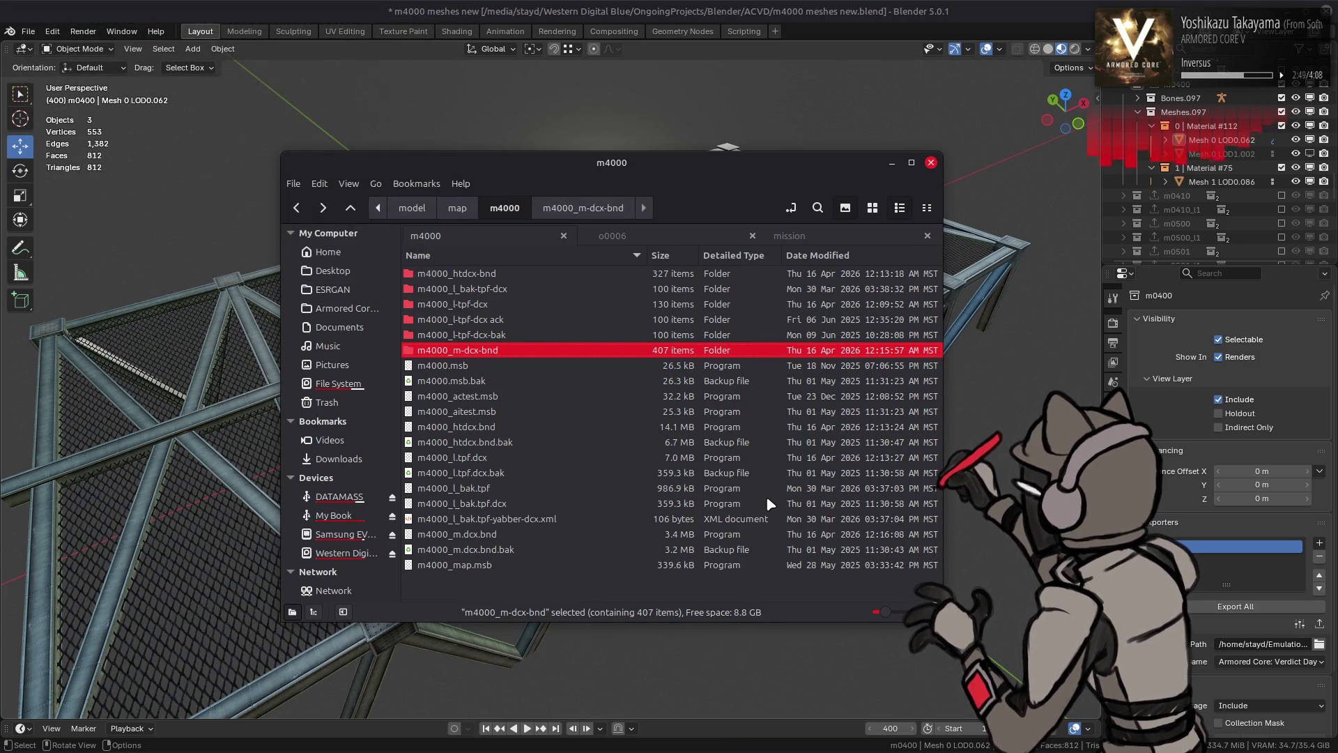
Back in Blender, deselect the fence mesh, save, and switch to the emulator
{"action": "key", "text": "alt+Tab"}
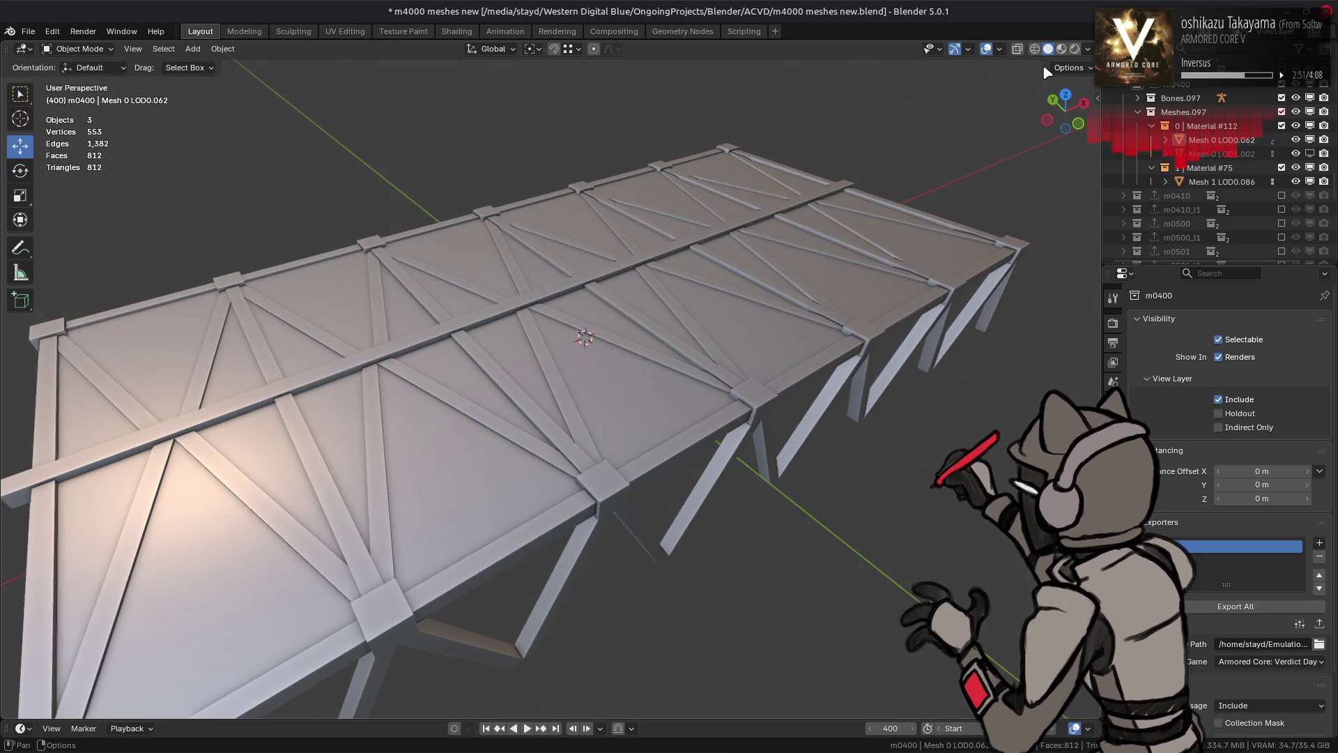
{"action": "left_click", "coordinate": [782, 351]}
{"action": "key", "text": "alt+a"}
{"action": "key", "text": "ctrl+s"}
{"action": "key", "text": "alt+Tab"}
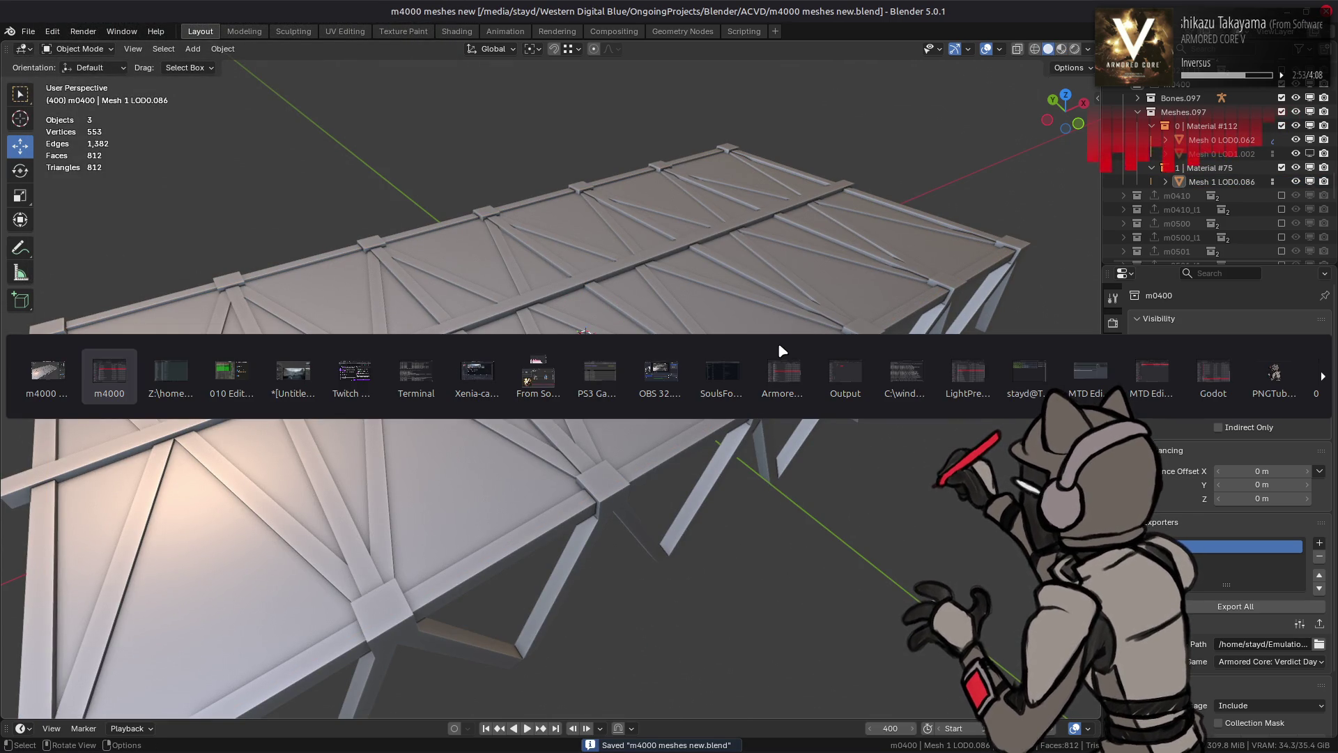
{"action": "key", "text": "Tab"}
{"action": "key", "text": "Tab"}
{"action": "key", "text": "Tab"}
{"action": "key", "text": "Tab"}
{"action": "key", "text": "Tab"}
{"action": "key", "text": "Tab"}
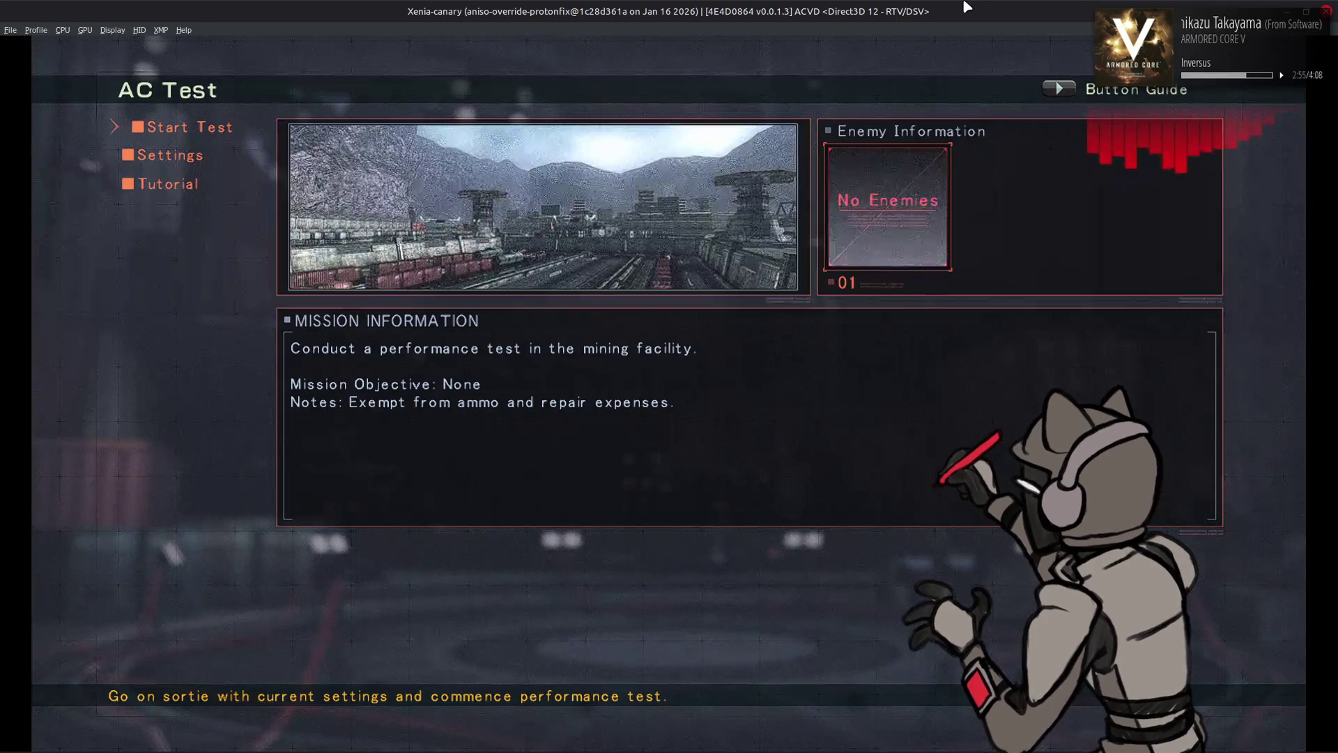
Run the AC test sortie to view the truss with checkerboard fence panels, then return to Blender
{"action": "key", "text": "Return"}
{"action": "key", "text": "Return"}
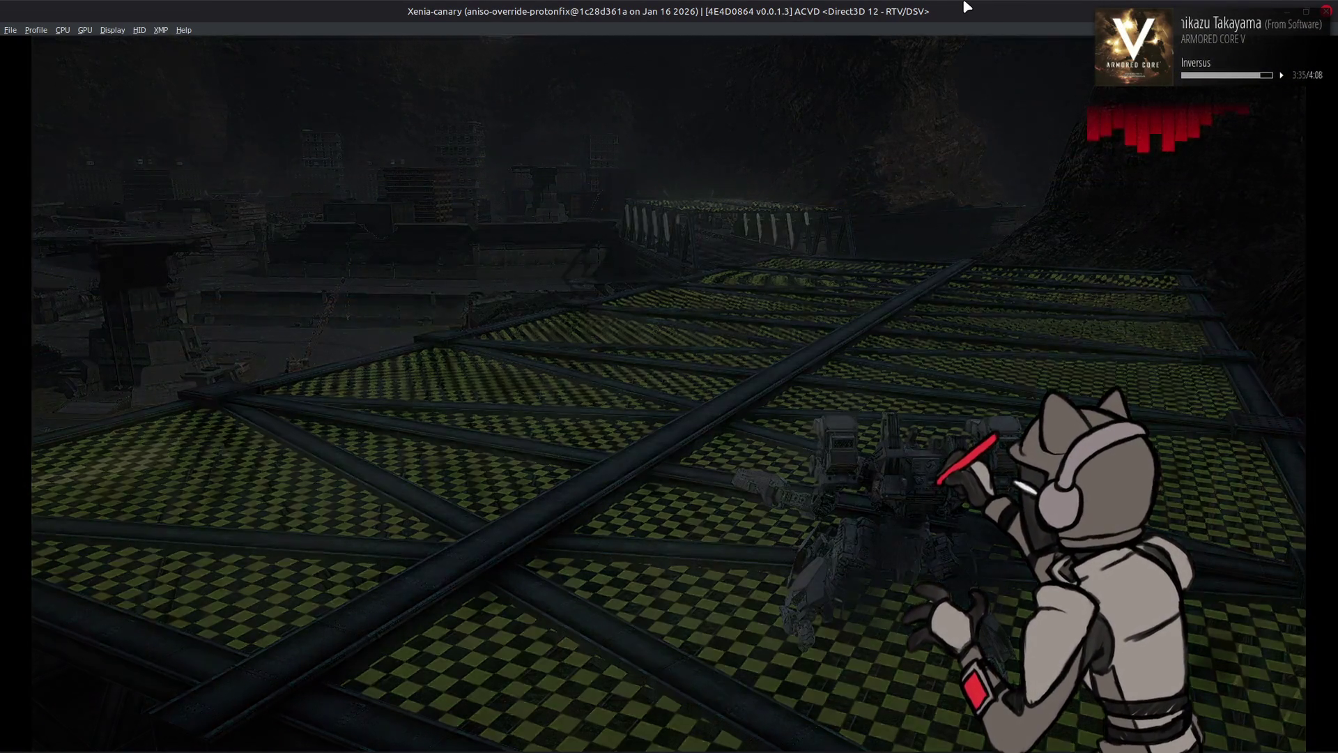
{"action": "key", "text": "alt+Tab"}
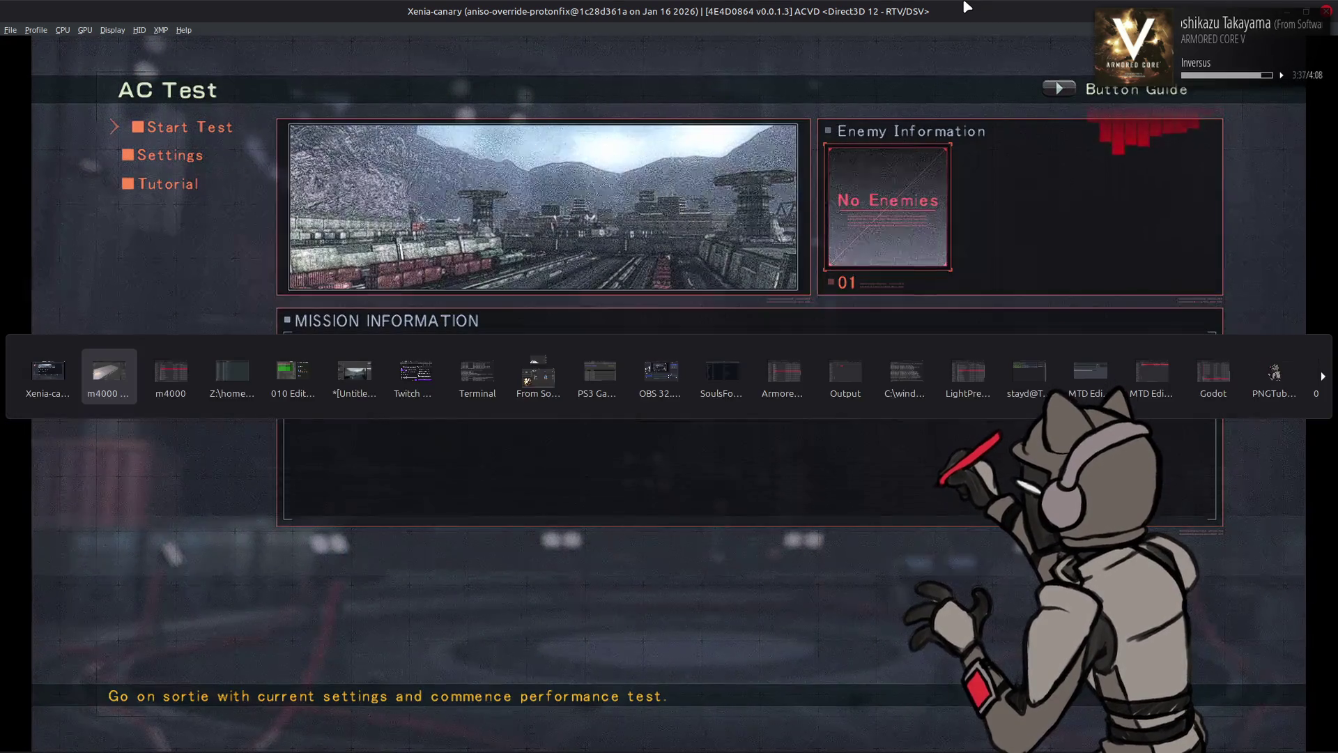
Select the fence mesh and rename its image texture to 'fence' in the Shading workspace
{"action": "left_click", "coordinate": [1088, 49]}
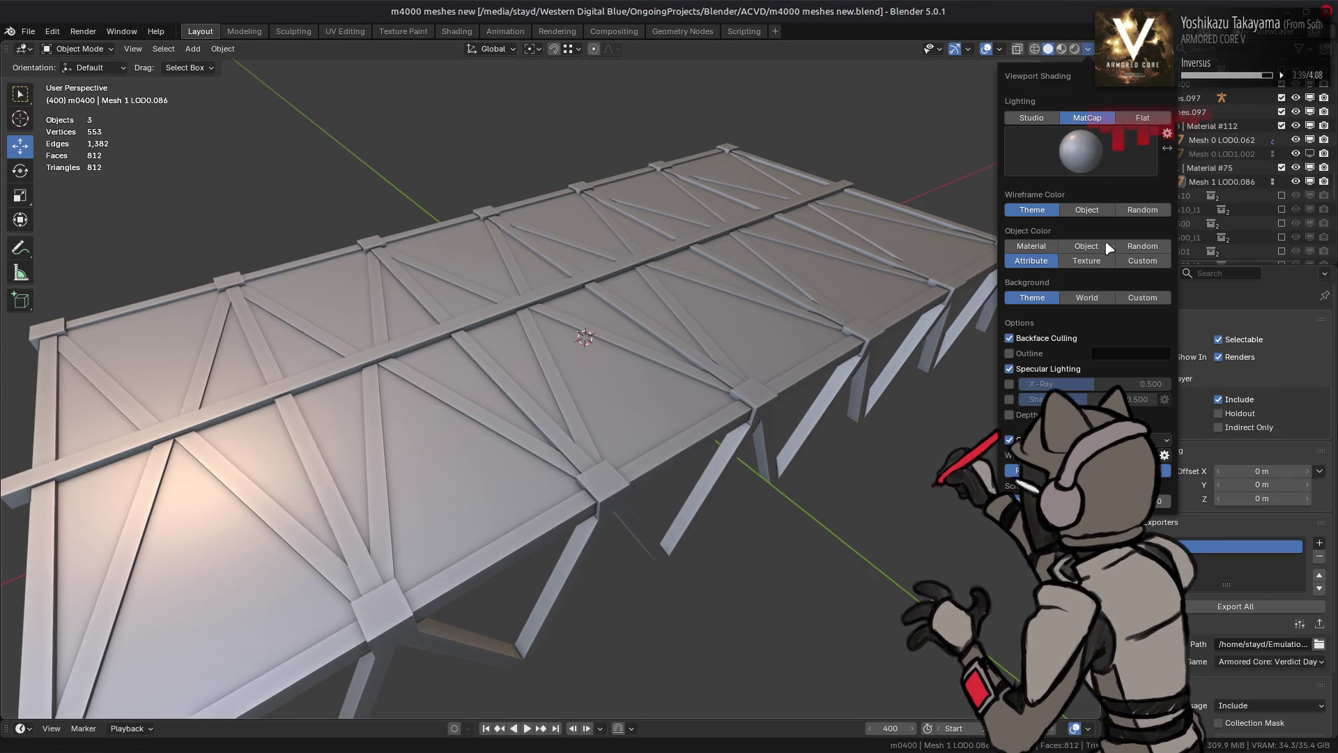
{"action": "left_click", "coordinate": [843, 295]}
{"action": "left_click", "coordinate": [457, 31]}
{"action": "left_click", "coordinate": [460, 537]}
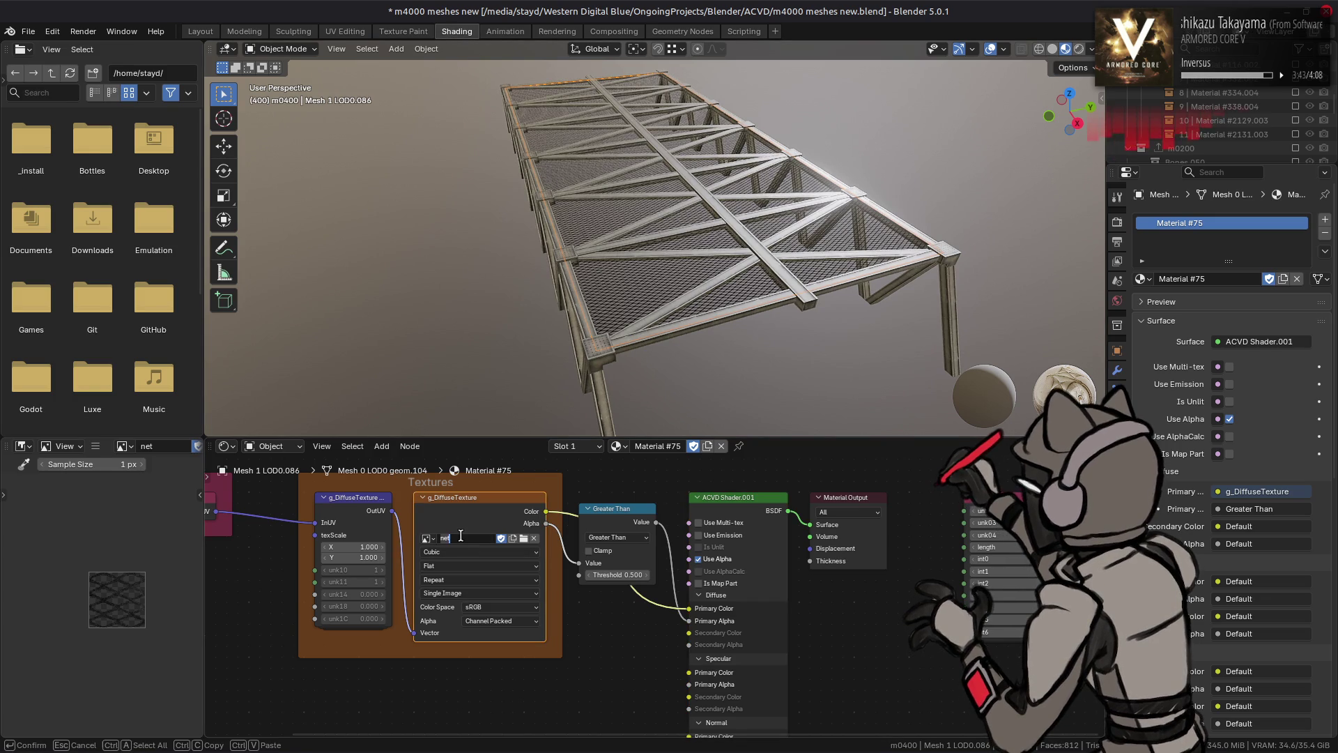
{"action": "type", "text": "ence"}
{"action": "key", "text": "Return"}
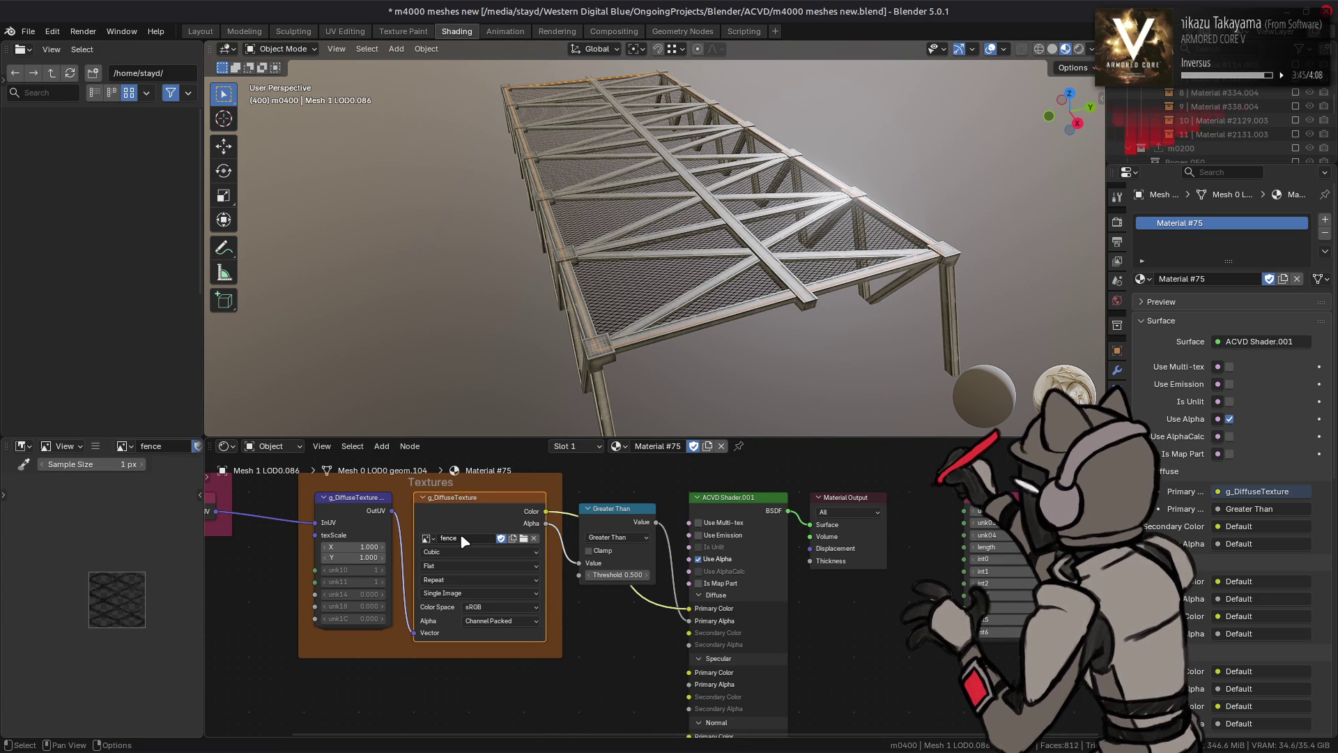
Apply all modifiers on Mesh 0 LOD0.062, re-export the m0400 collection, and save
{"action": "left_click", "coordinate": [200, 31]}
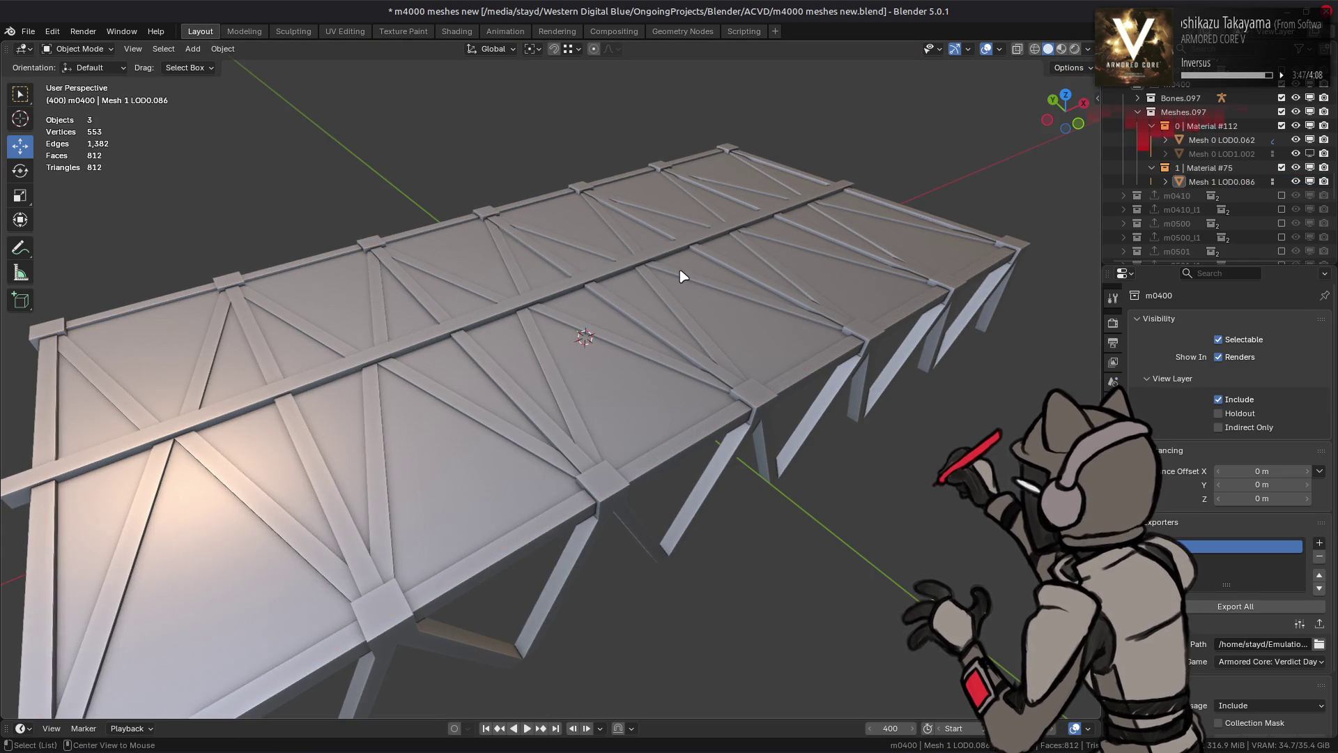
{"action": "key", "text": "ctrl+s"}
{"action": "left_click", "coordinate": [1221, 139]}
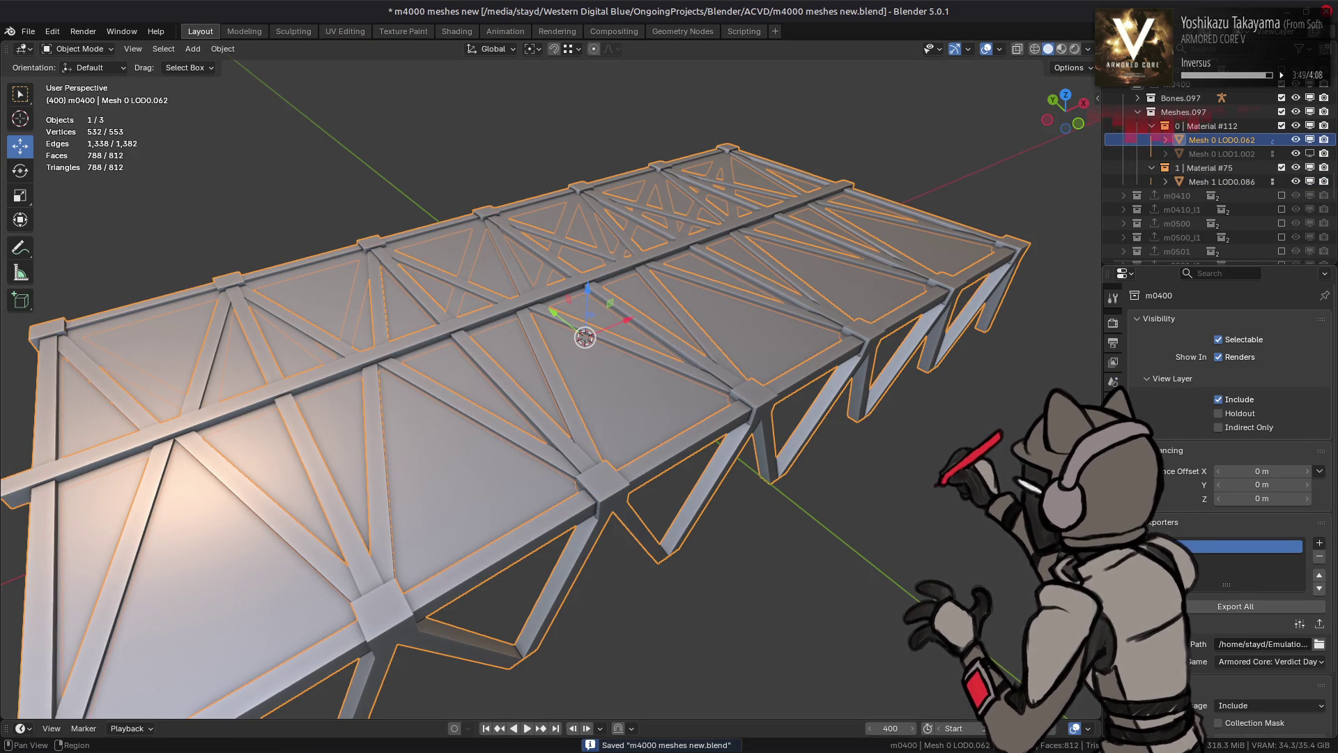
{"action": "left_click", "coordinate": [1113, 460]}
{"action": "left_click", "coordinate": [1184, 320]}
{"action": "left_click", "coordinate": [1178, 84]}
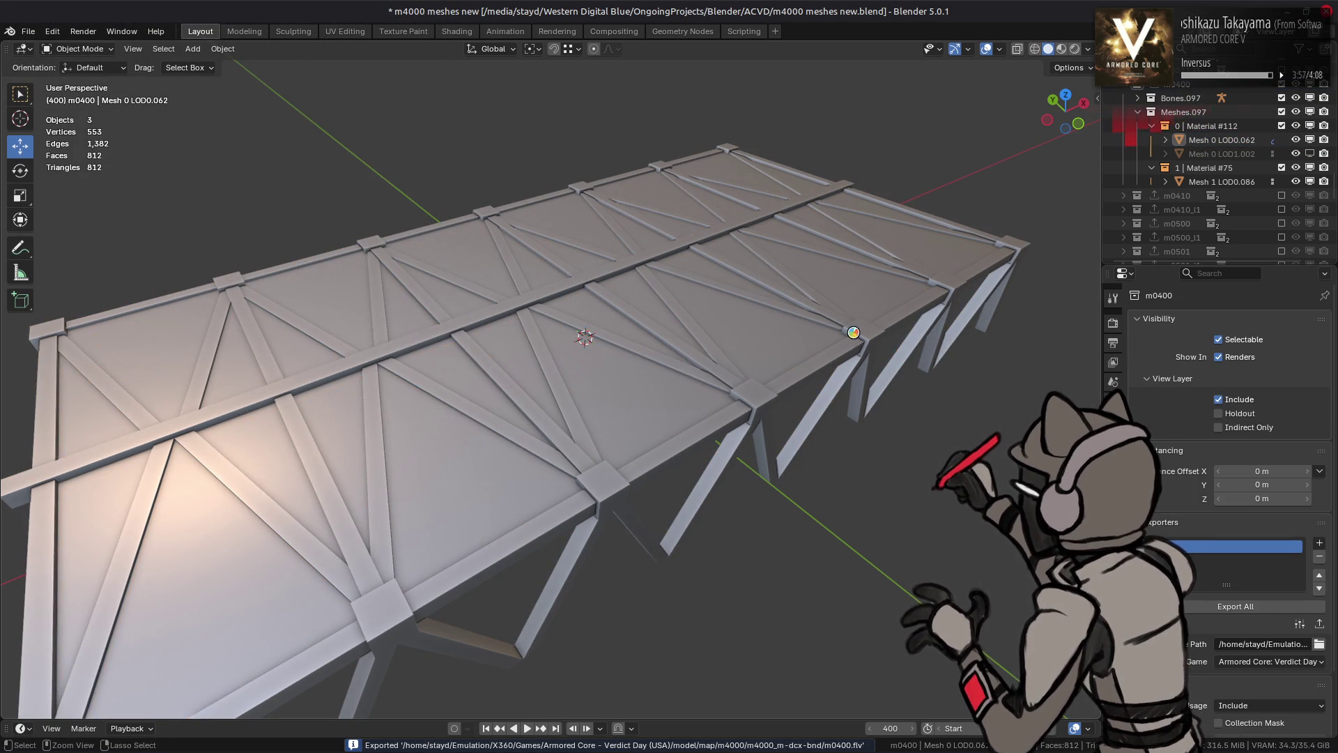
{"action": "key", "text": "ctrl+s"}
Repack the m4000_m-dcx-bnd folder with YabberExtended and switch to the emulator
{"action": "key", "text": "alt+Tab"}
{"action": "key", "text": "alt+Tab"}
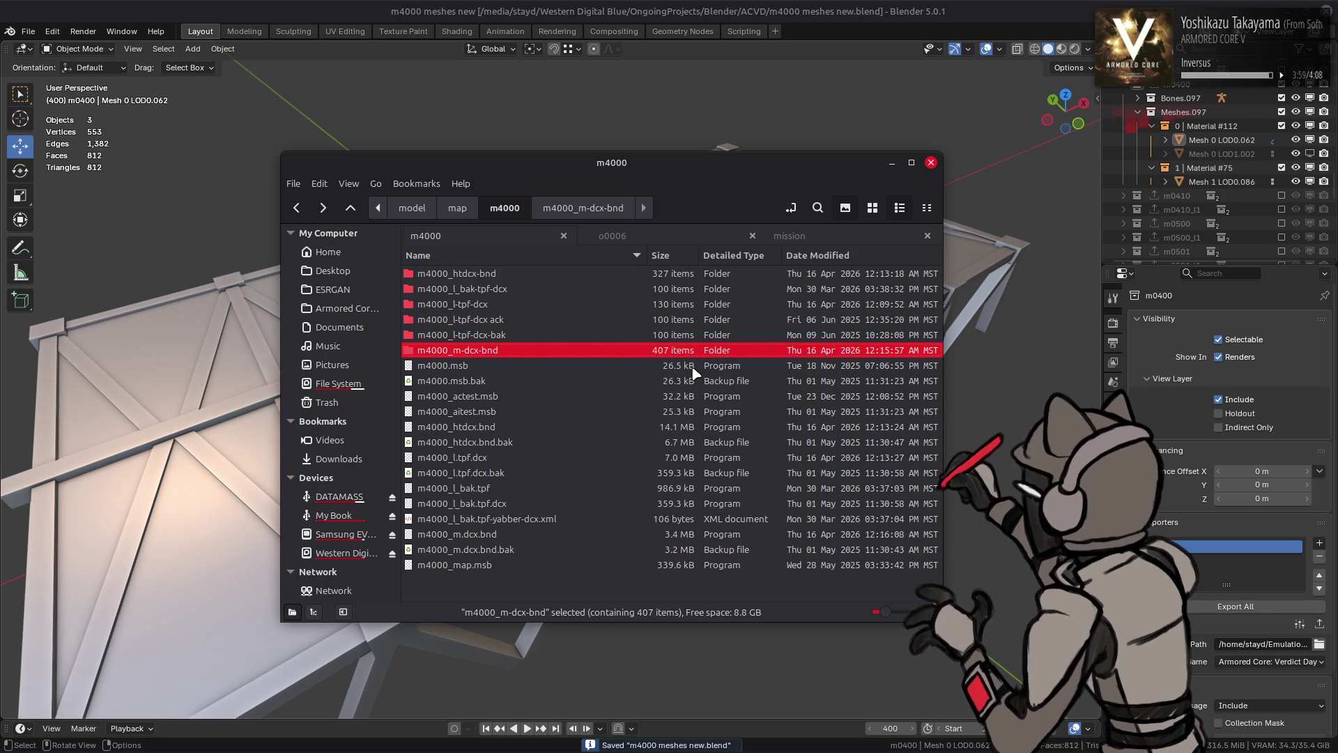
{"action": "right_click", "coordinate": [480, 350]}
{"action": "mouse_move", "coordinate": [627, 417]}
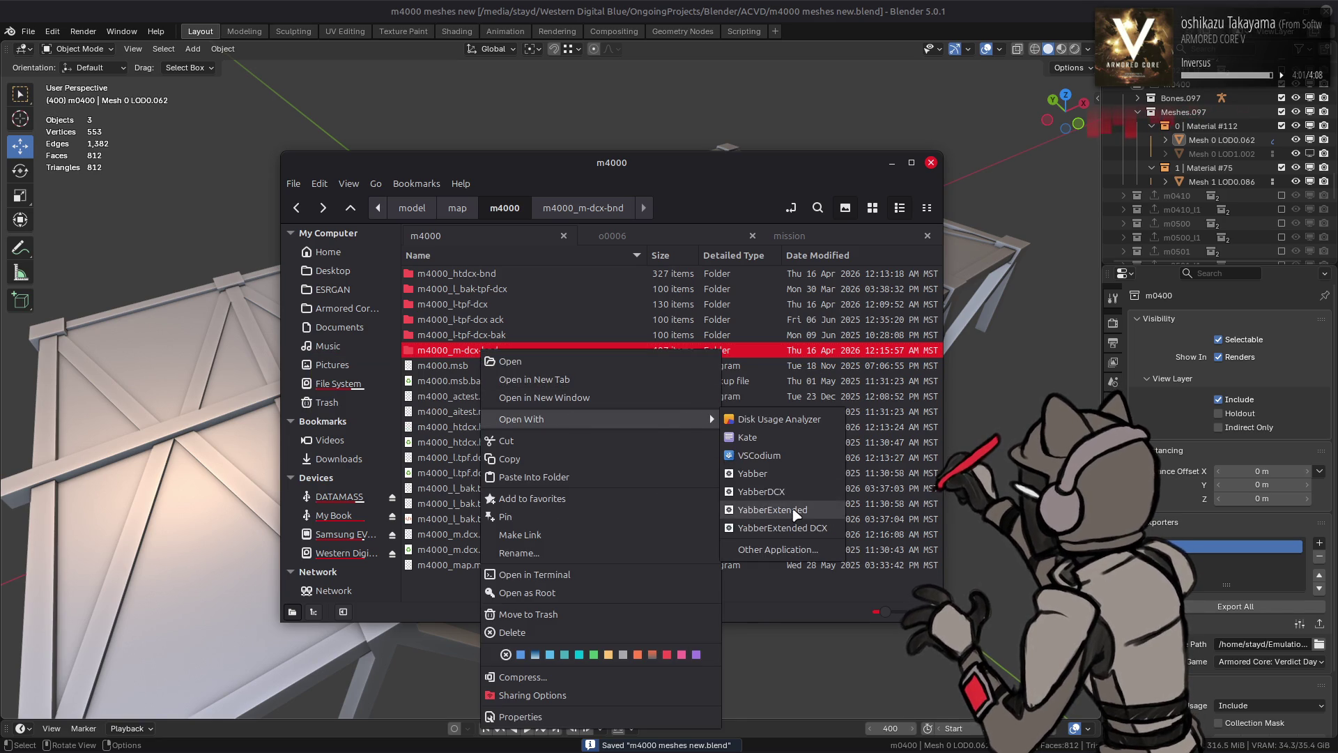
{"action": "left_click", "coordinate": [753, 476]}
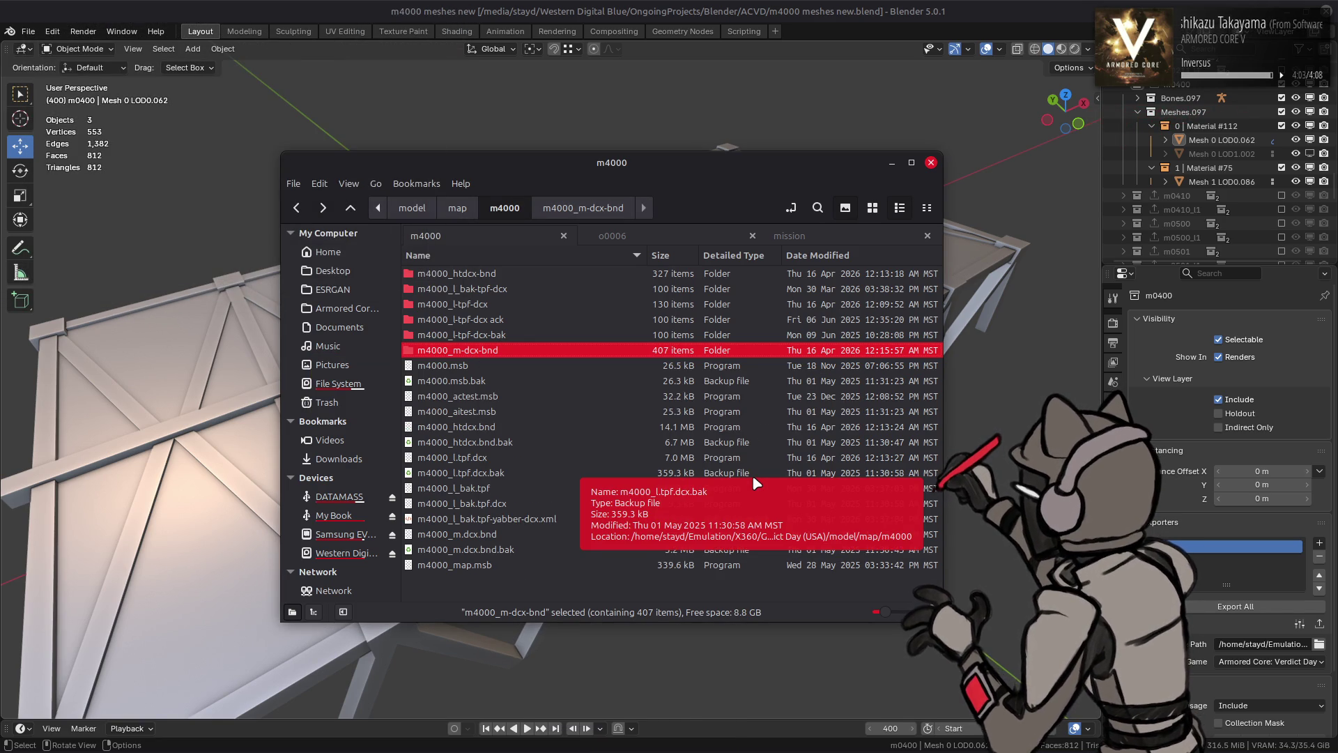
{"action": "key", "text": "alt+Tab"}
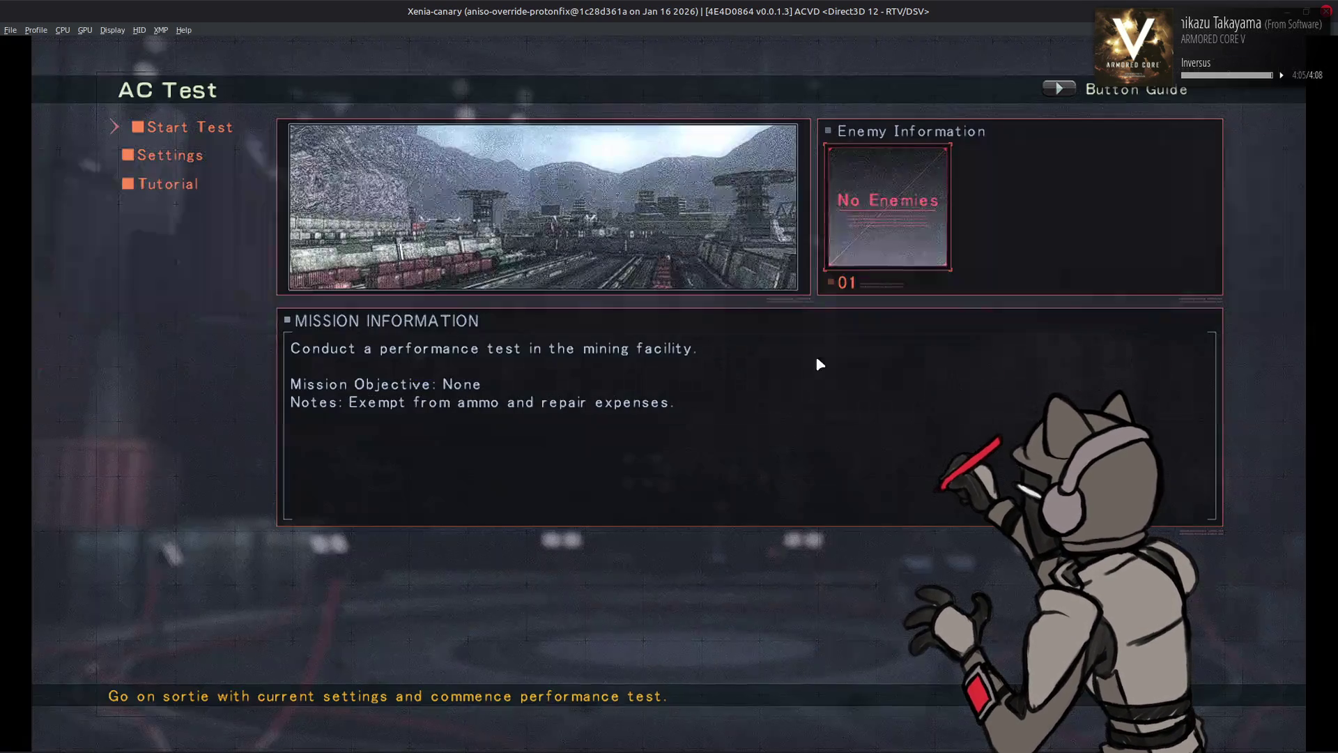
Start the AC test sortie again to drive over the rebuilt truss in the mining facility
{"action": "key", "text": "Return"}
{"action": "key", "text": "Return"}
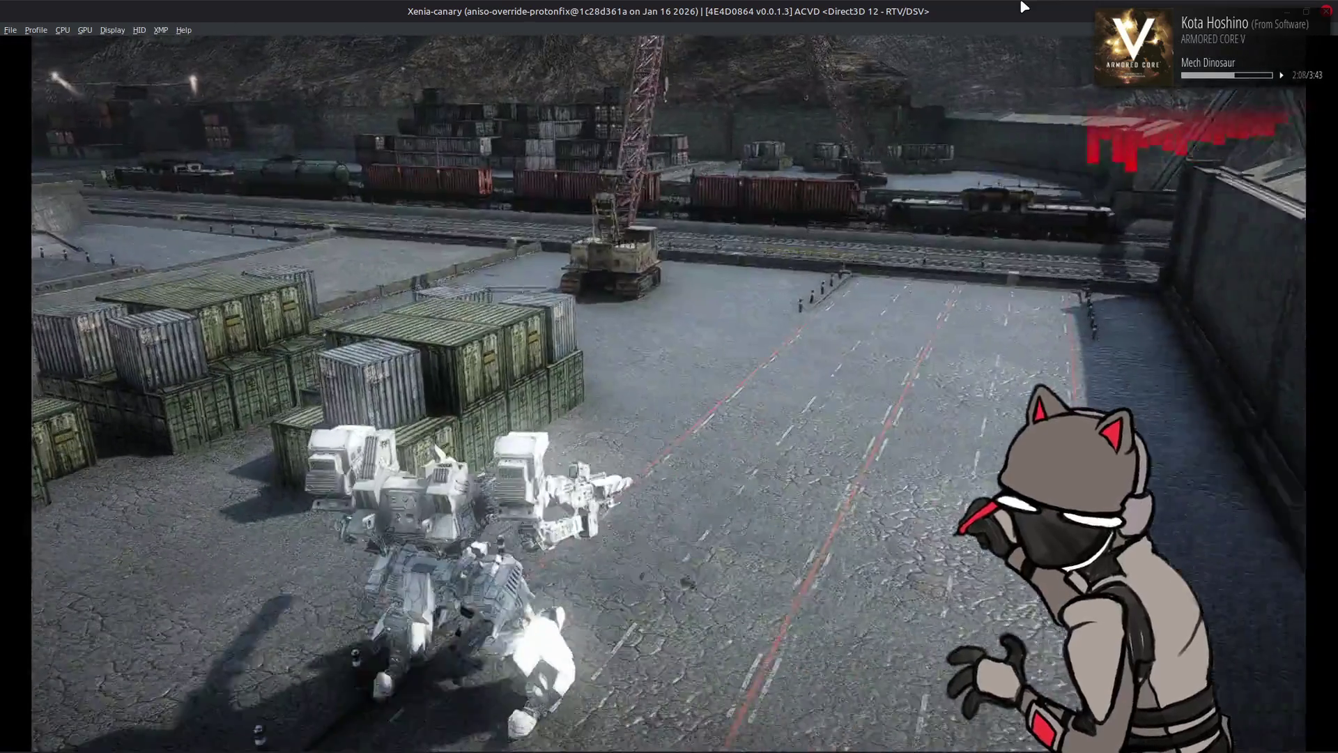
Pause the sortie and quit the training back to the AC Test menu
{"action": "key", "text": "Return"}
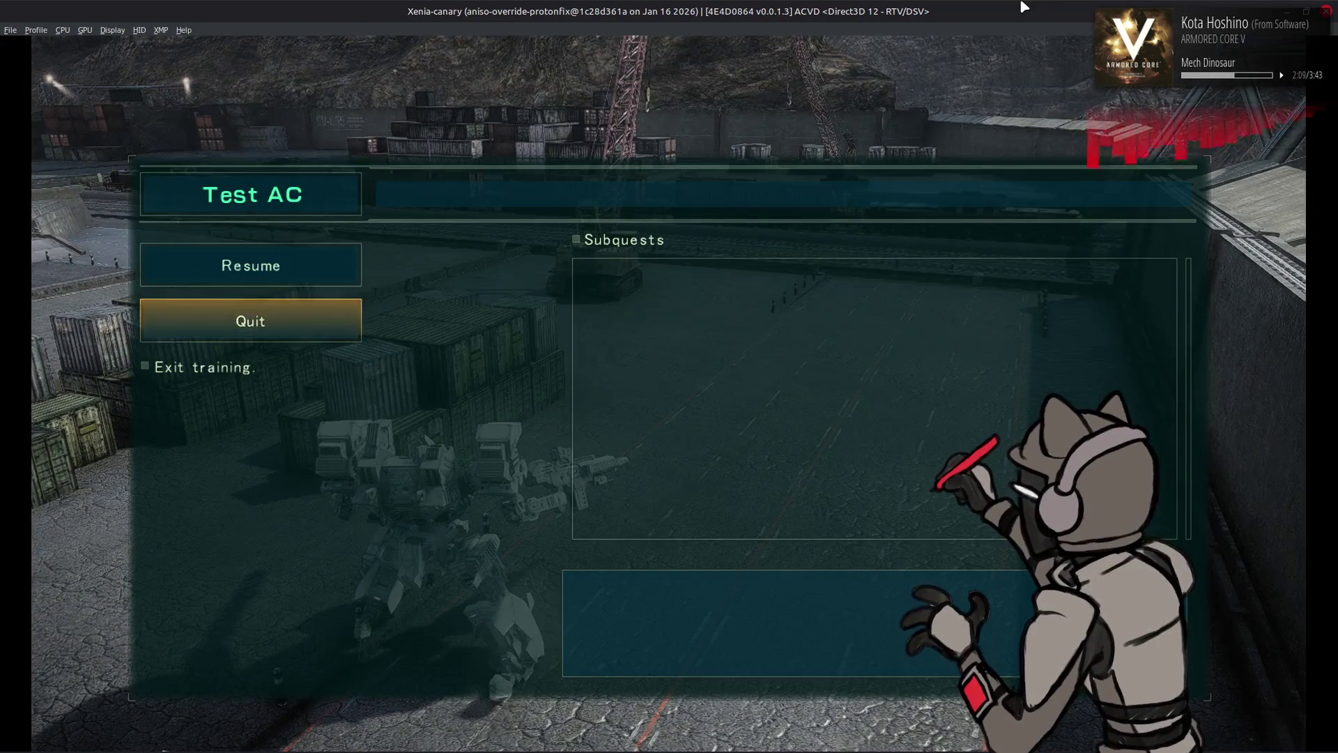
{"action": "key", "text": "Return"}
{"action": "key", "text": "Return"}
{"action": "key", "text": "Down"}
{"action": "key", "text": "Return"}
{"action": "key", "text": "Return"}
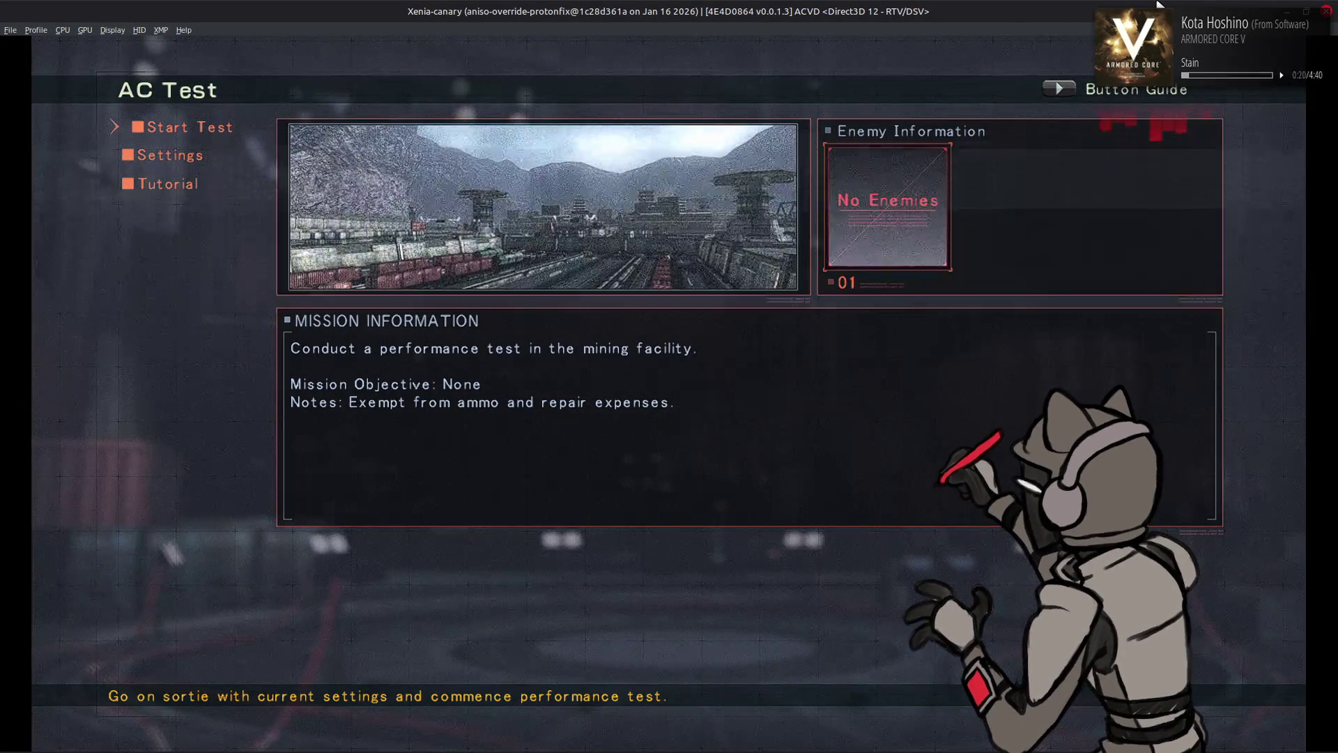
Lower the system volume and Alt+Tab back to the Blender m4000 window
{"action": "key", "text": "XF86AudioLowerVolume"}
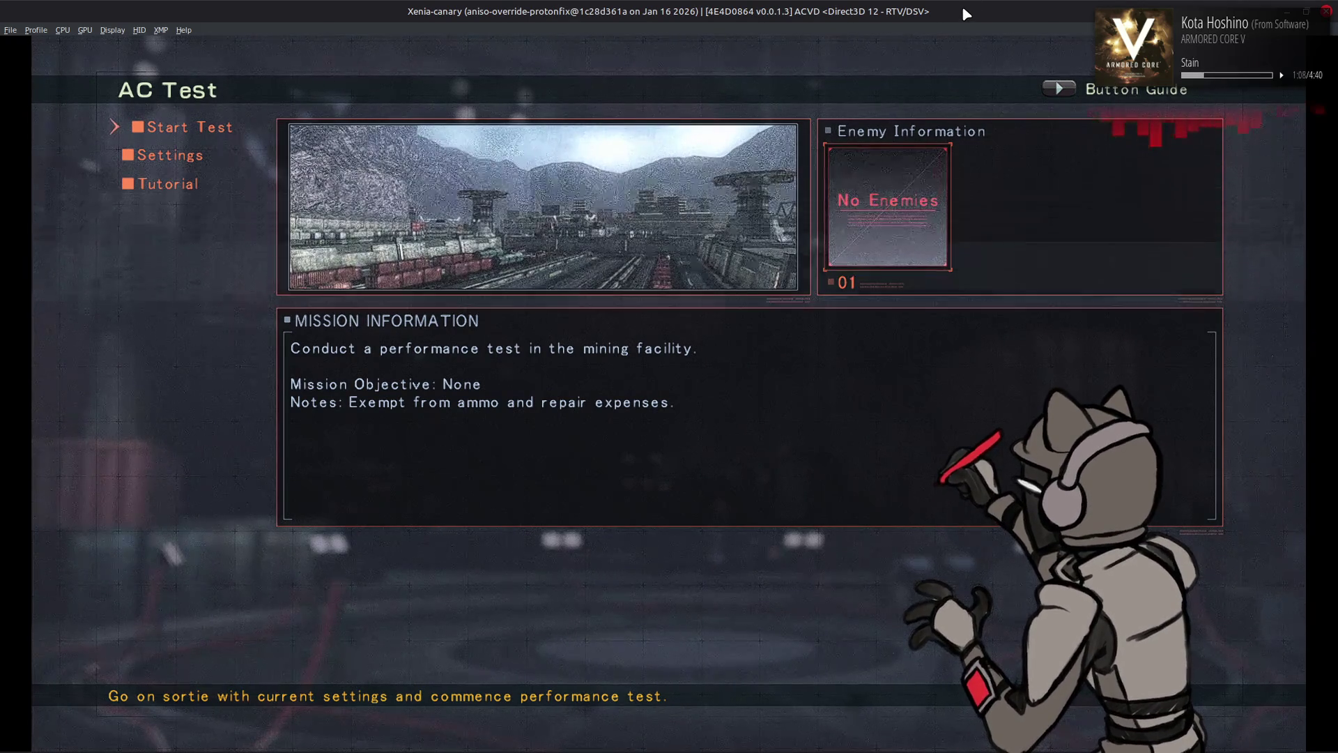
{"action": "key", "text": "alt+Tab"}
{"action": "key", "text": "alt+Tab"}
{"action": "key", "text": "alt+Tab"}
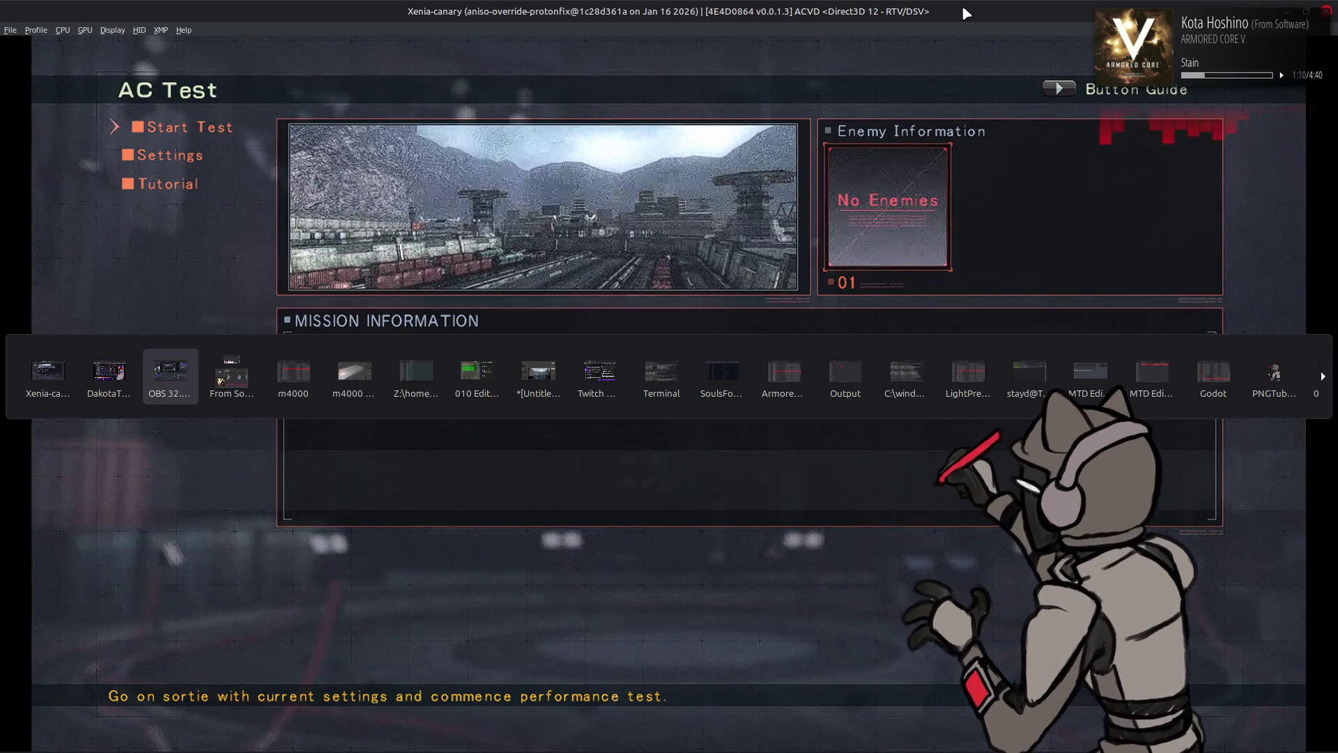
{"action": "key", "text": "alt+Tab"}
{"action": "key", "text": "alt+Tab"}
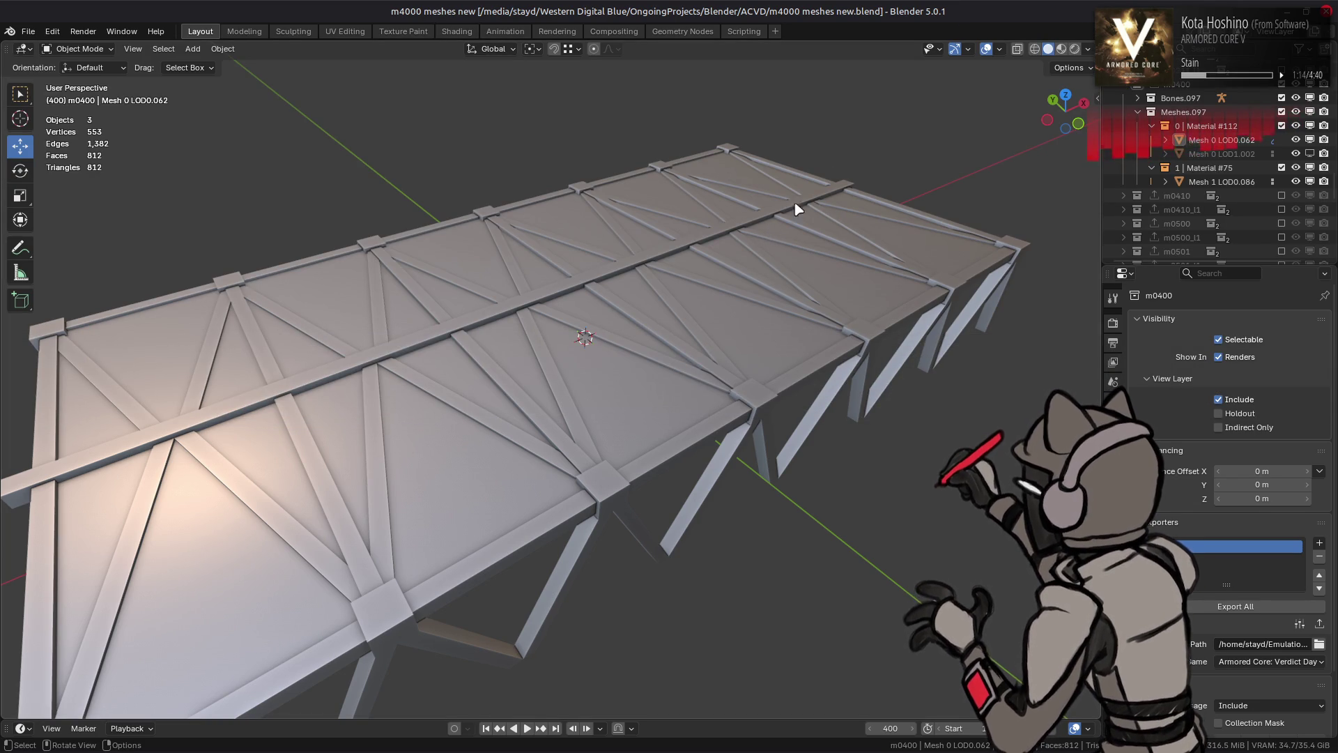
Switch to Material Preview, orbit down onto the net deck, and select the fence mesh
{"action": "left_click", "coordinate": [1061, 49]}
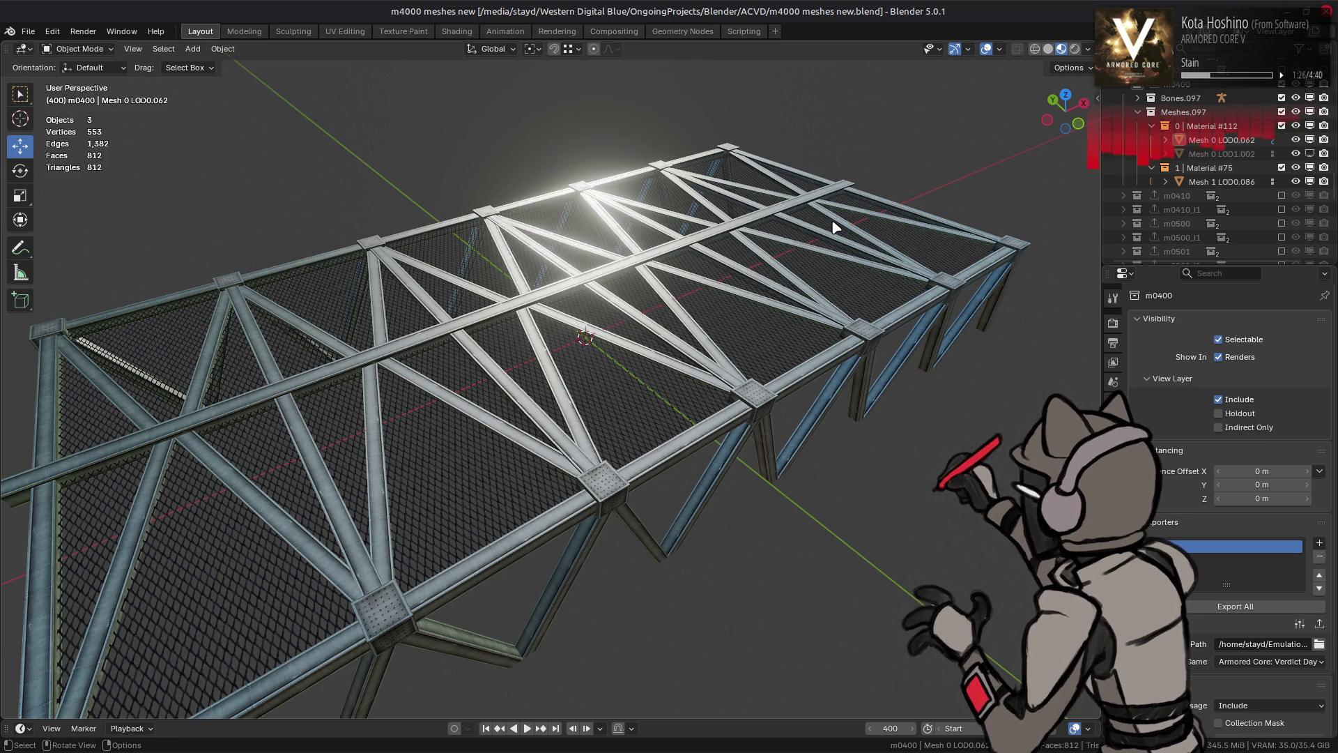
{"action": "key", "text": "XF86AudioRaiseVolume"}
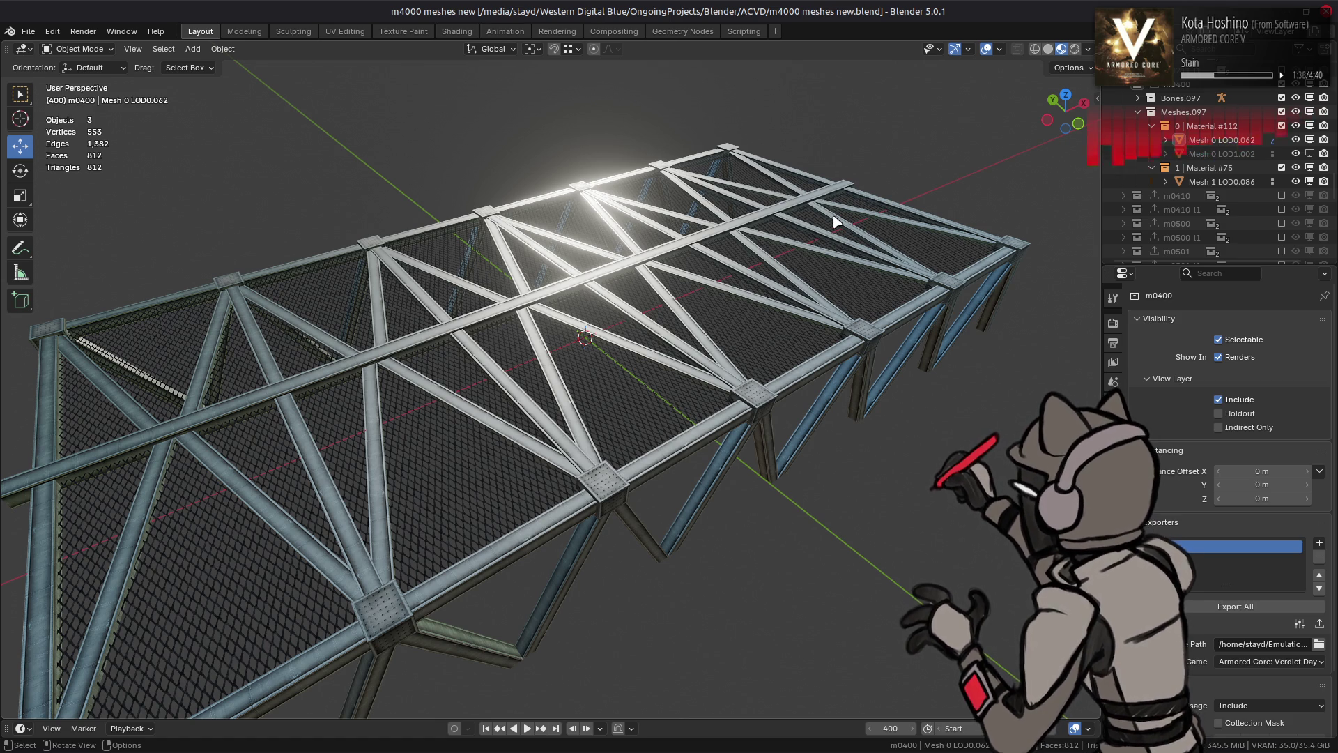
{"action": "mouse_move", "coordinate": [793, 308]}
{"action": "middle_mouse_down"}
{"action": "mouse_move", "coordinate": [592, 293]}
{"action": "mouse_move", "coordinate": [508, 270]}
{"action": "mouse_move", "coordinate": [531, 243]}
{"action": "middle_mouse_up"}
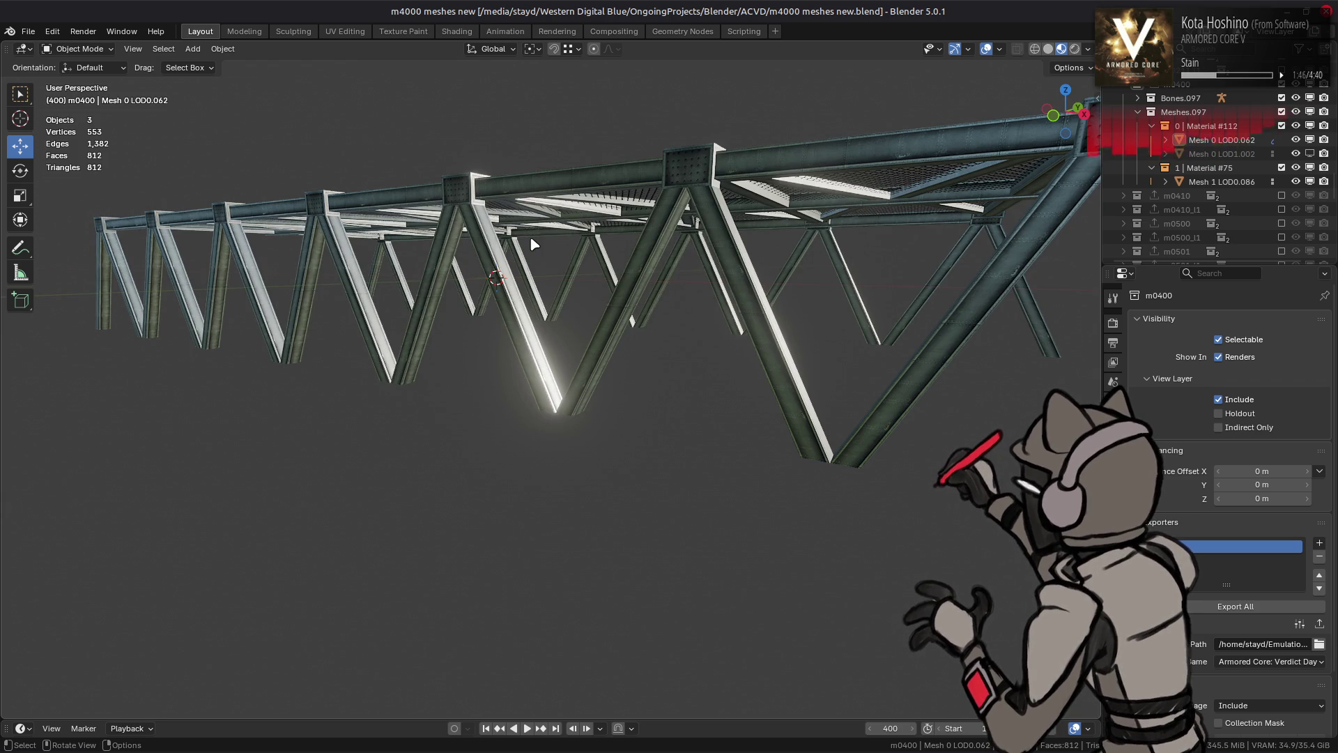
{"action": "middle_click_drag", "start_coordinate": [533, 243], "coordinate": [552, 283]}
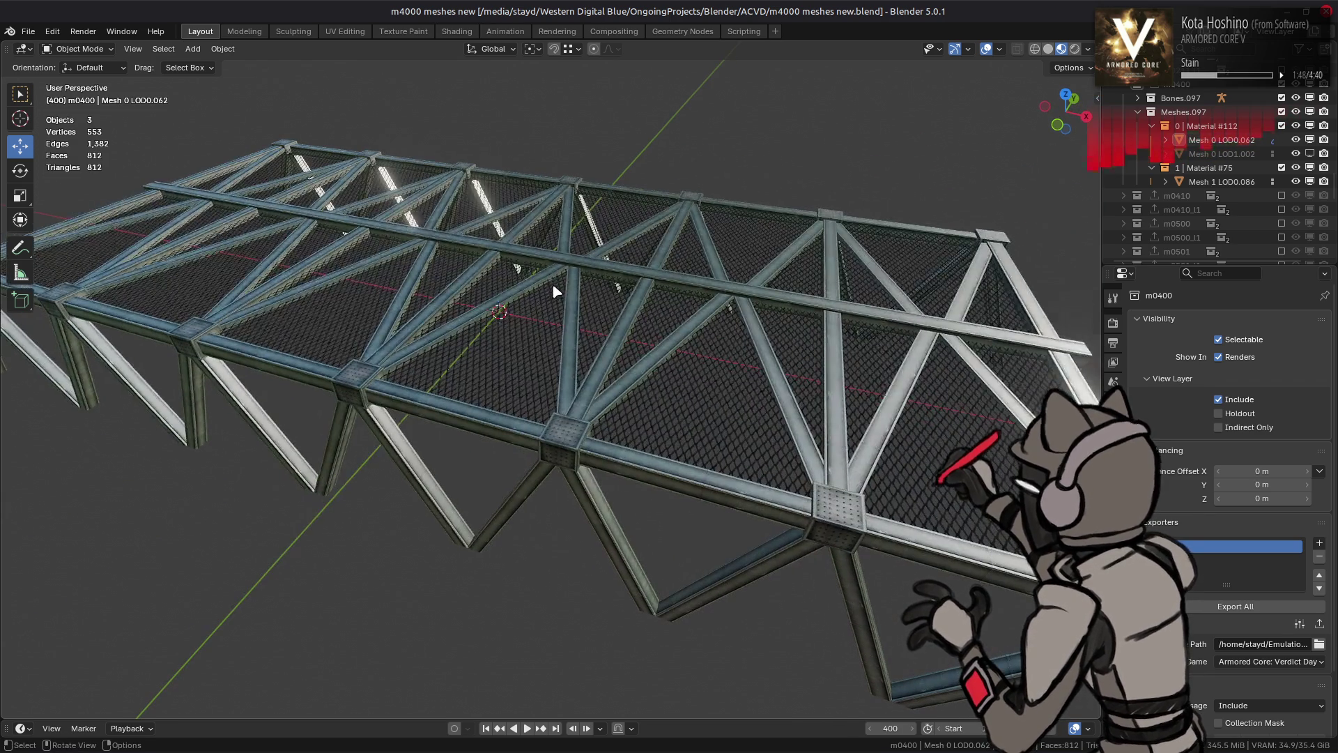
{"action": "left_click", "coordinate": [584, 291]}
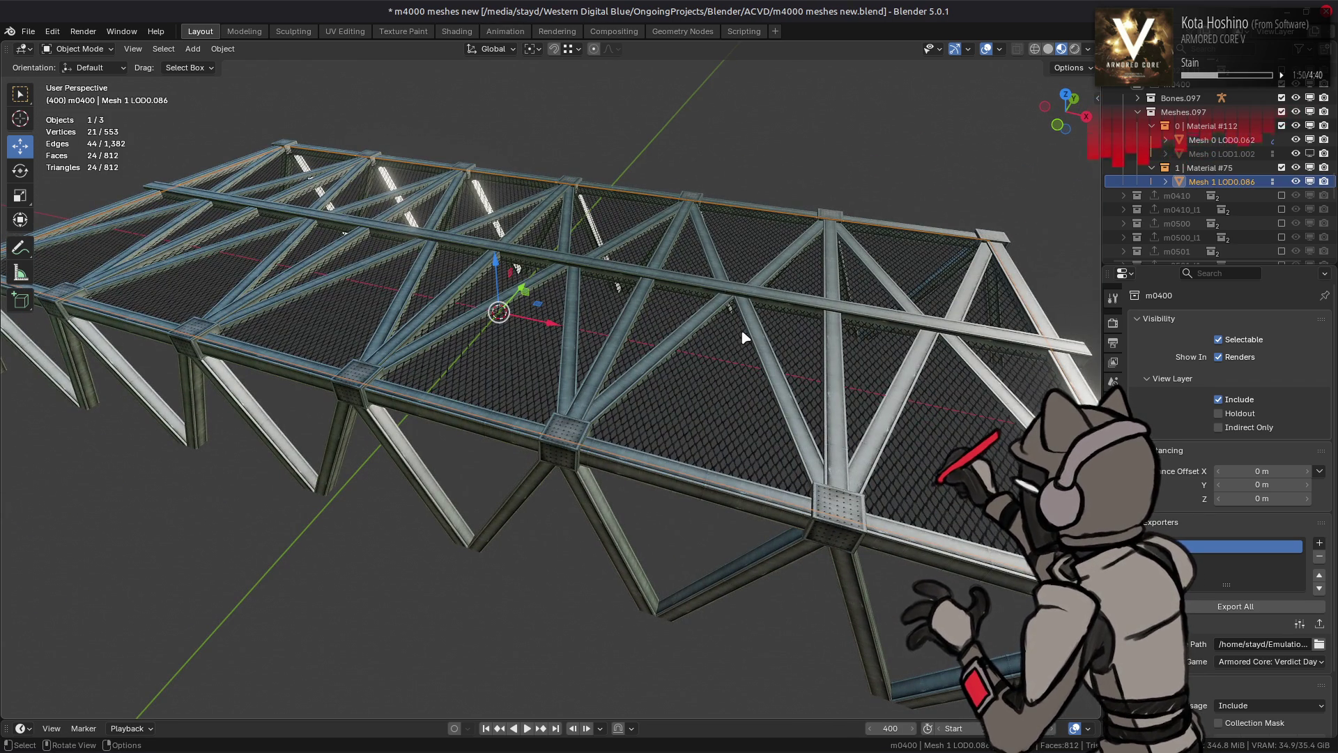
Duplicate two deck triangles of the fence mesh and rotate them -90° about Y and 90° about Z
{"action": "key", "text": "Tab"}
{"action": "left_click", "coordinate": [711, 347]}
{"action": "left_click", "coordinate": [720, 403], "text": "shift"}
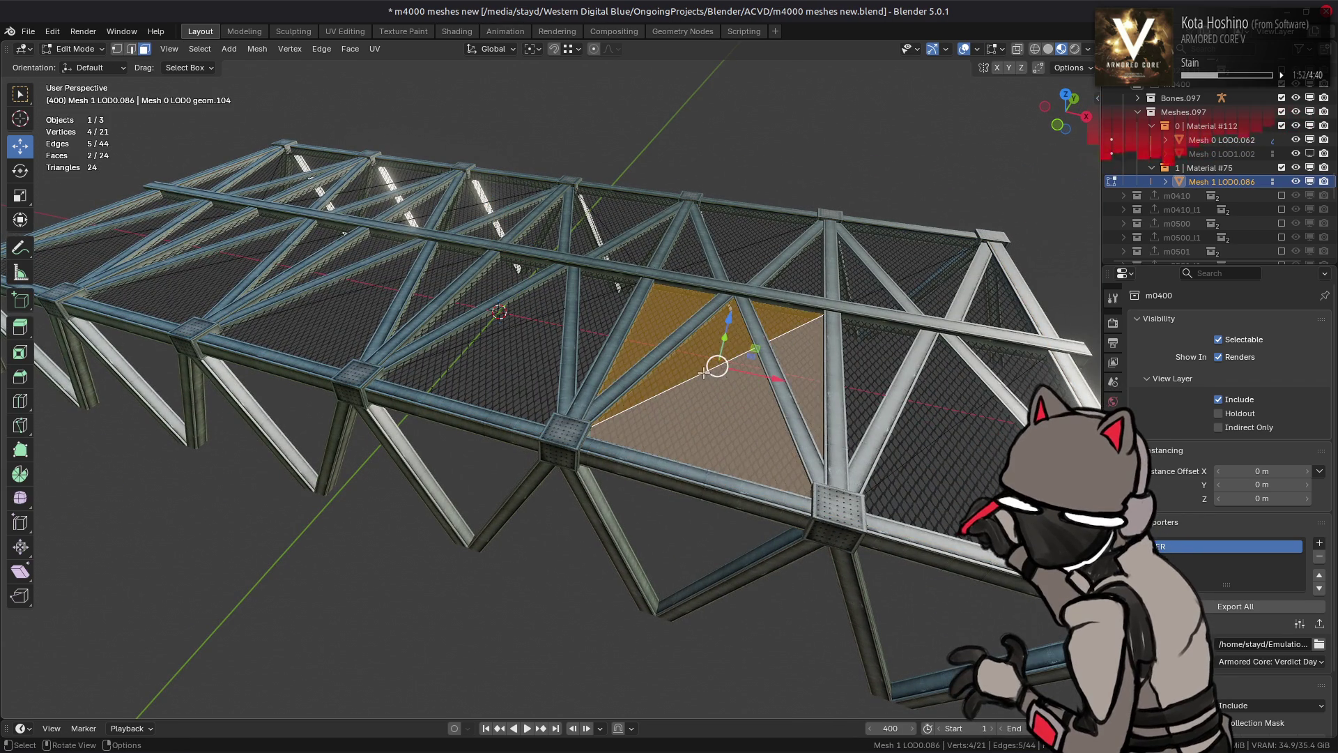
{"action": "left_click", "coordinate": [1002, 49]}
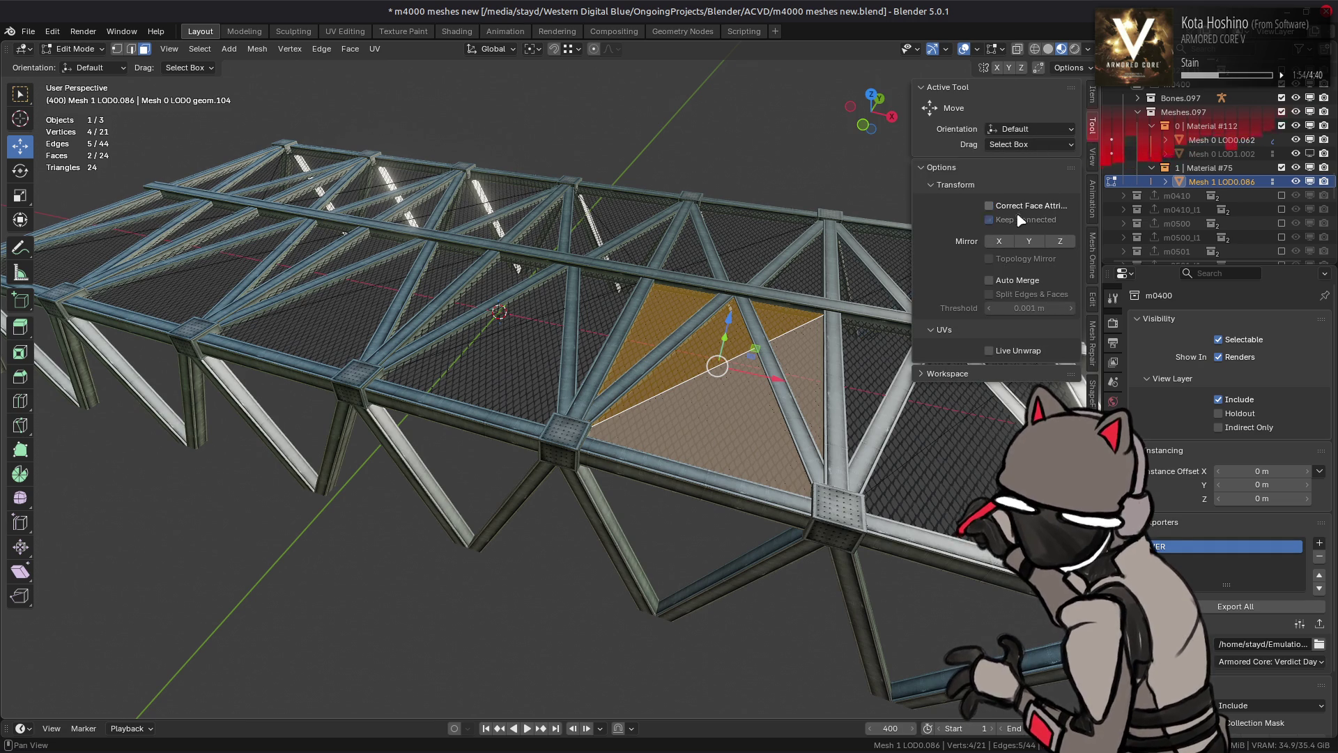
{"action": "key", "text": "shift+d"}
{"action": "right_click", "coordinate": [741, 264]}
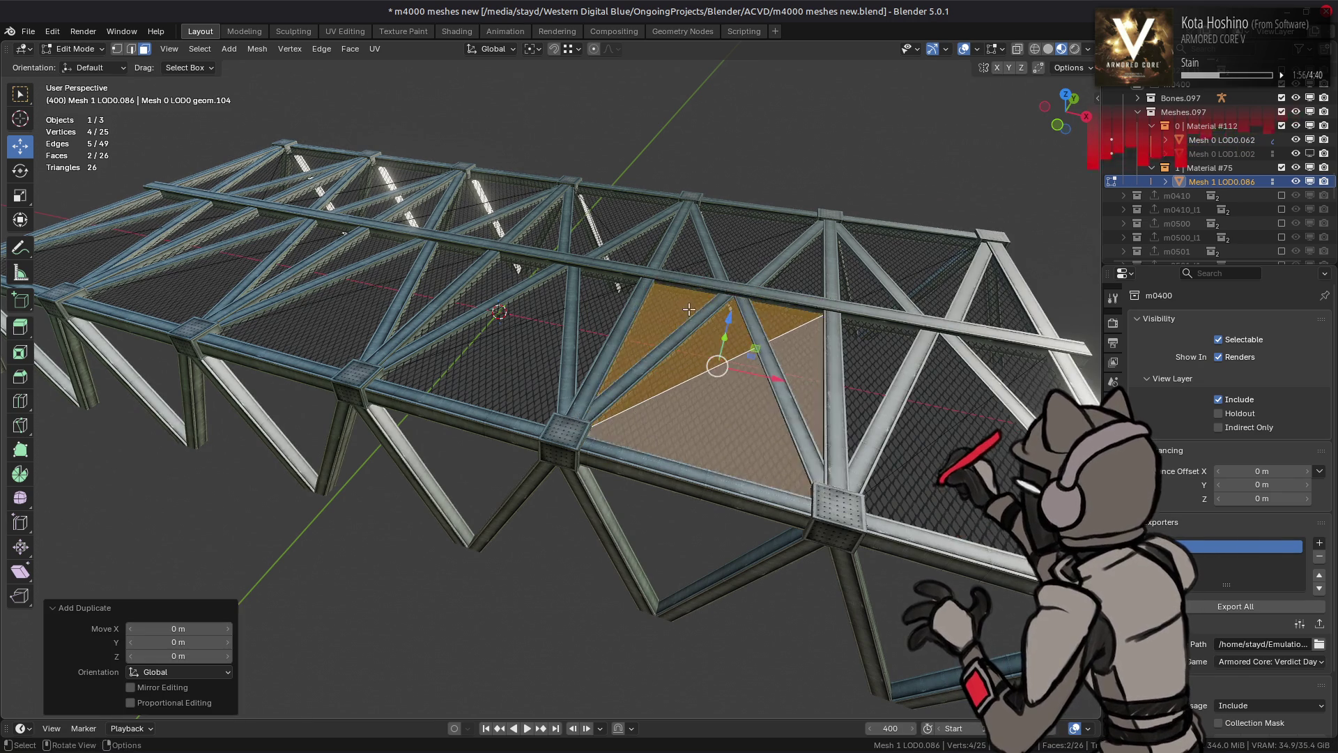
{"action": "middle_click_drag", "start_coordinate": [741, 264], "coordinate": [773, 277]}
{"action": "key", "text": "r"}
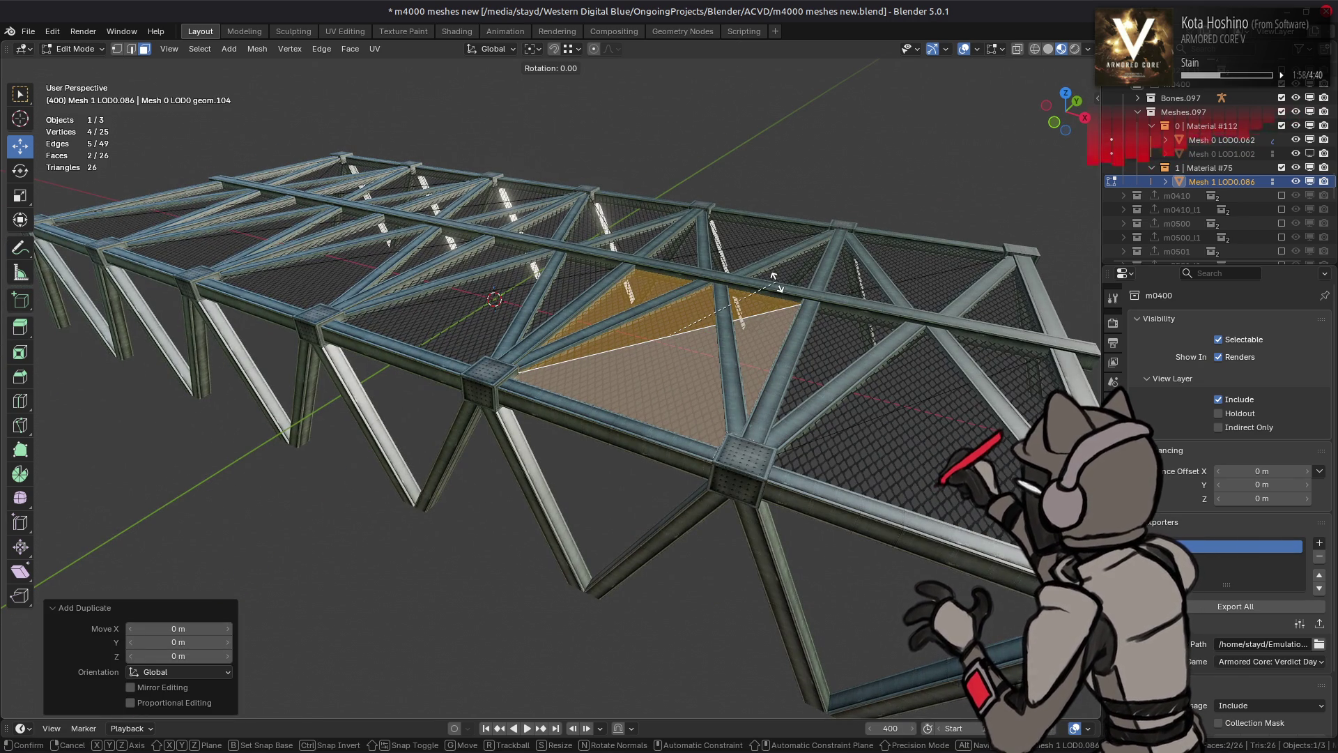
{"action": "type", "text": "y-90"}
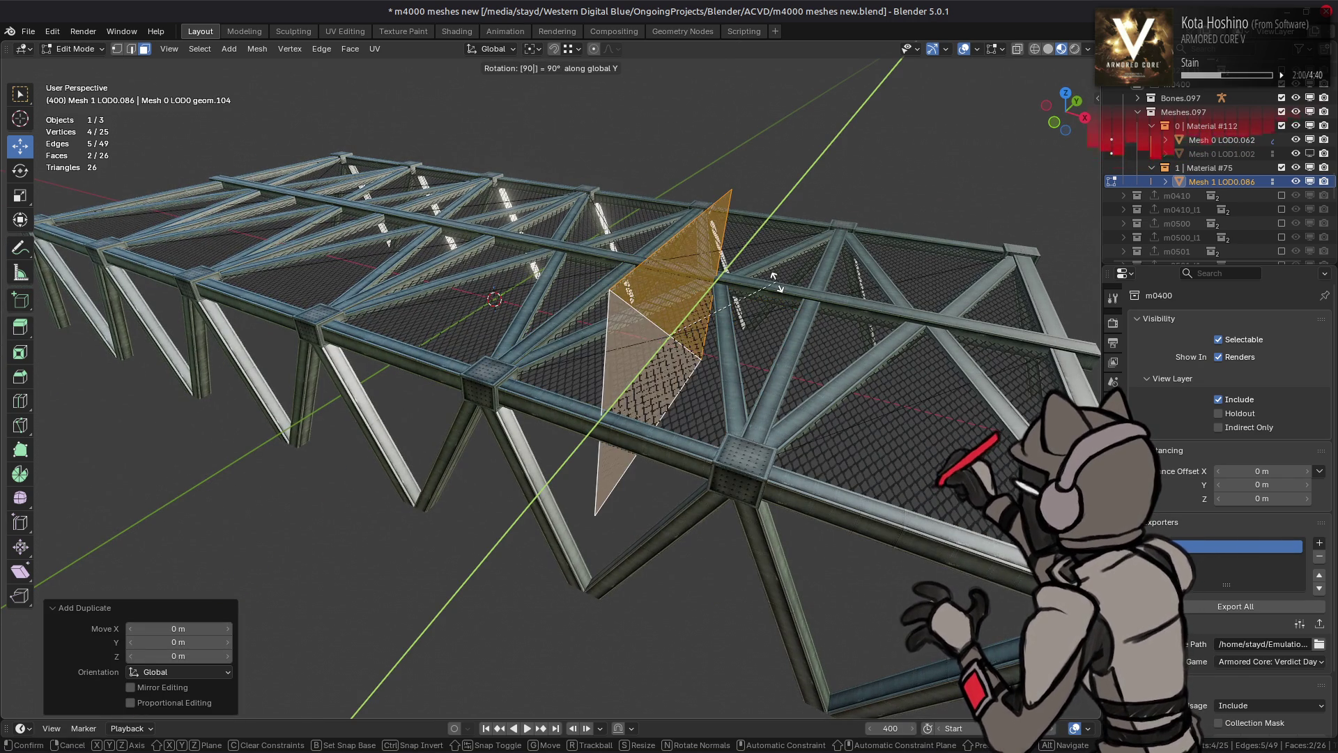
{"action": "key", "text": "Return"}
{"action": "type", "text": "rz"}
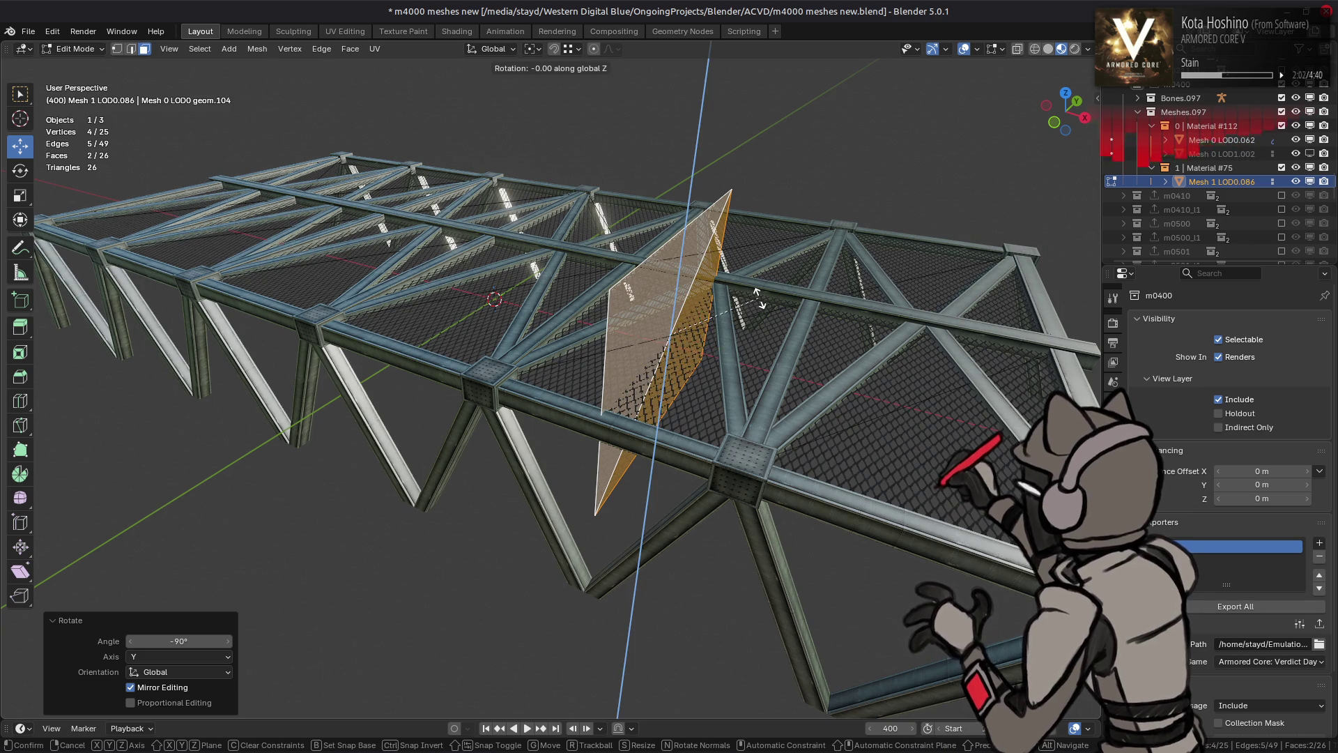
{"action": "type", "text": "90"}
{"action": "key", "text": "Return"}
Move the new panel 0.8 m along Y toward the truss side
{"action": "mouse_move", "coordinate": [759, 296]}
{"action": "middle_mouse_down"}
{"action": "mouse_move", "coordinate": [488, 351]}
{"action": "mouse_move", "coordinate": [726, 217]}
{"action": "middle_mouse_up"}
{"action": "mouse_move", "coordinate": [726, 211]}
{"action": "left_mouse_down"}
{"action": "mouse_move", "coordinate": [639, 513]}
{"action": "mouse_move", "coordinate": [615, 446]}
{"action": "left_mouse_up"}
{"action": "middle_click_drag", "start_coordinate": [614, 446], "coordinate": [704, 613]}
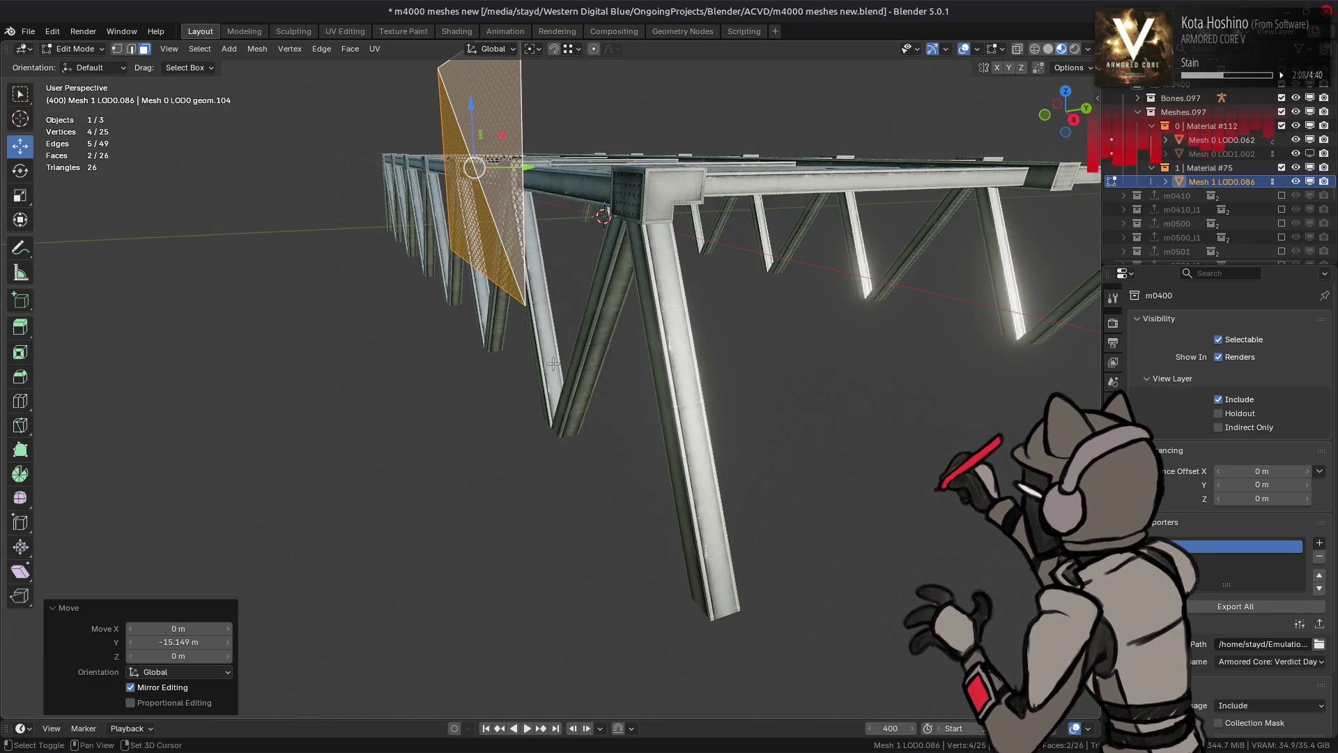
{"action": "key", "text": "g"}
{"action": "key", "text": "y"}
{"action": "left_click", "coordinate": [706, 620]}
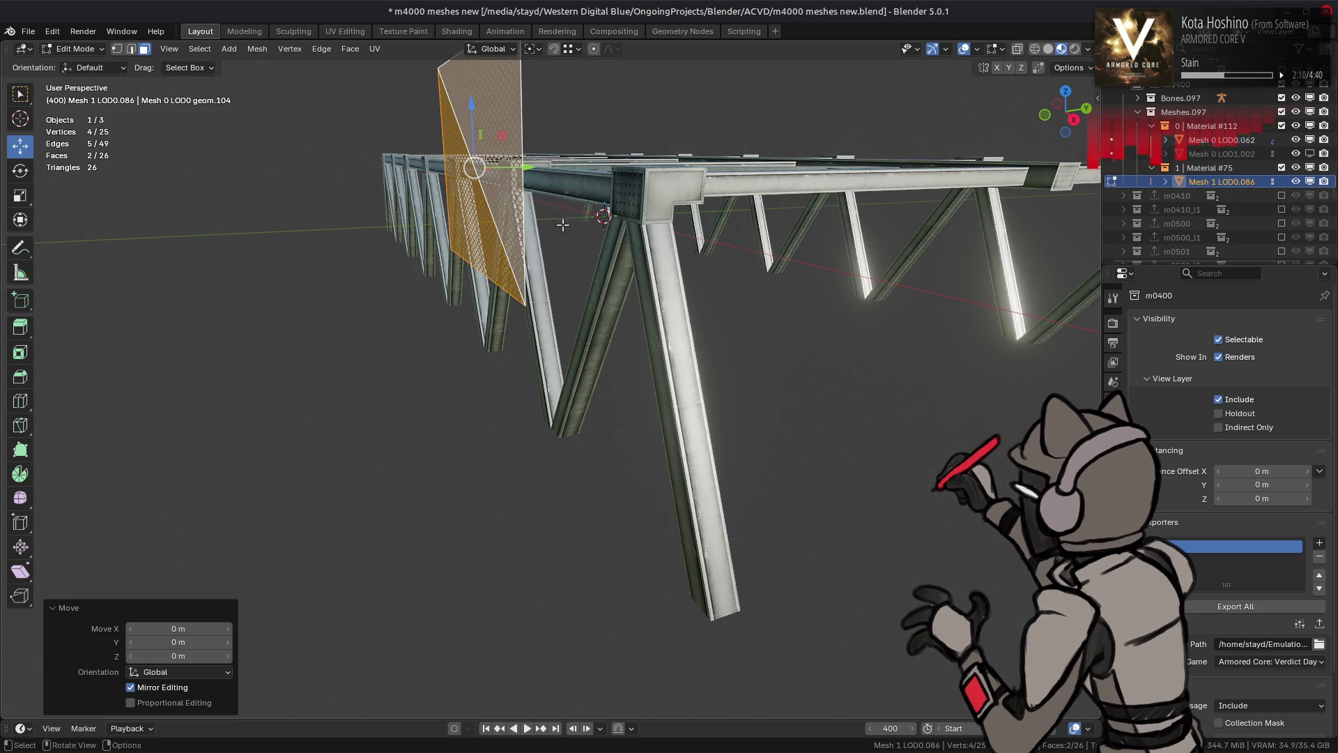
{"action": "mouse_move", "coordinate": [561, 234]}
{"action": "middle_mouse_down"}
{"action": "mouse_move", "coordinate": [552, 281]}
{"action": "mouse_move", "coordinate": [566, 285]}
{"action": "middle_mouse_up"}
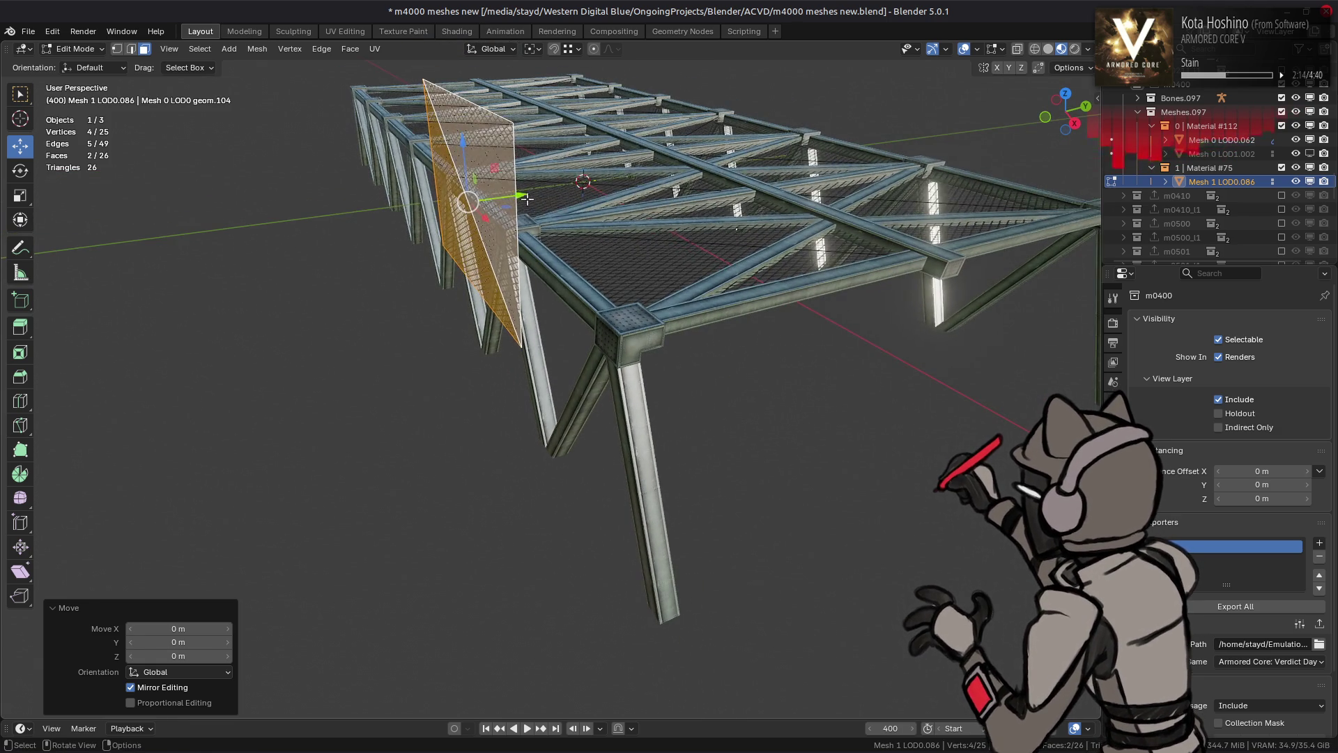
{"action": "type", "text": "gy1.6"}
{"action": "key", "text": "Return"}
{"action": "left_click", "coordinate": [203, 641]}
{"action": "type", "text": "/2"}
{"action": "key", "text": "Return"}
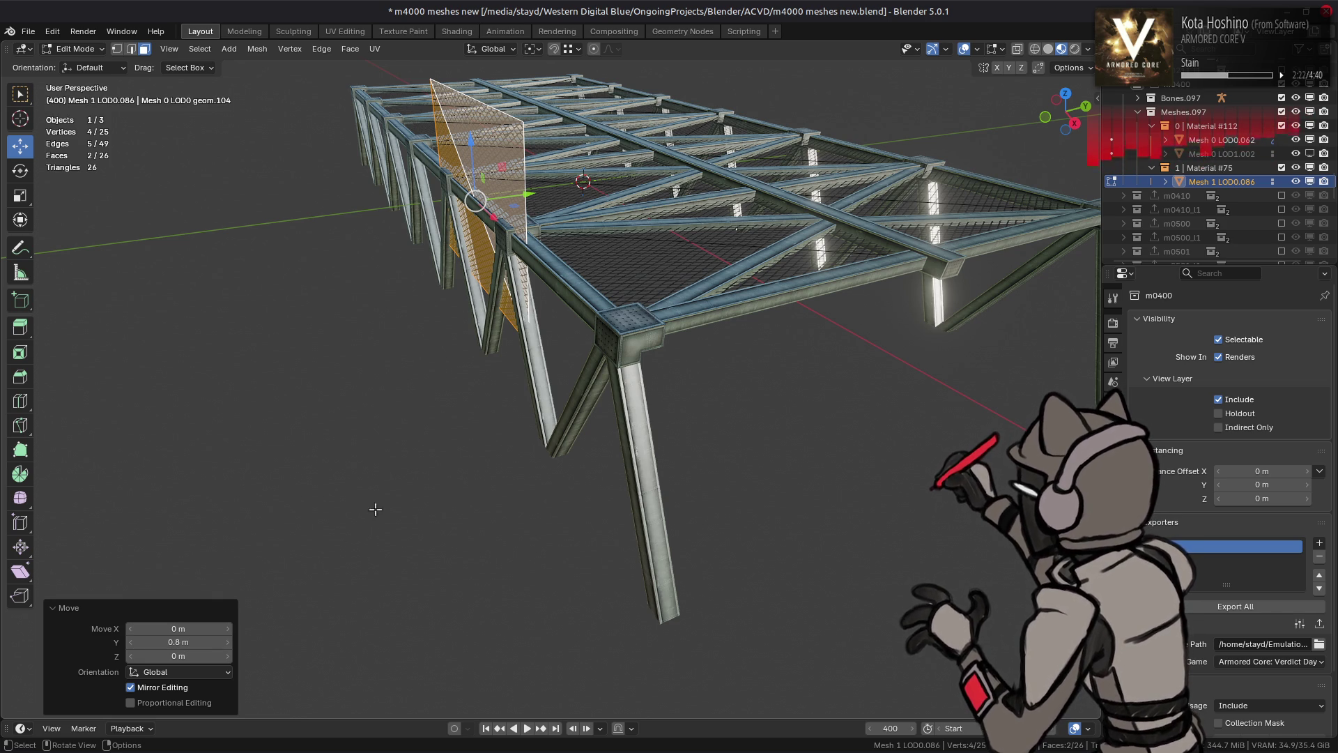
Lower the panel, slide it to the truss end, and merge its triangles into a quad
{"action": "mouse_move", "coordinate": [472, 141]}
{"action": "left_mouse_down"}
{"action": "mouse_move", "coordinate": [537, 478]}
{"action": "mouse_move", "coordinate": [662, 627]}
{"action": "left_mouse_up"}
{"action": "mouse_move", "coordinate": [499, 305]}
{"action": "left_mouse_down"}
{"action": "mouse_move", "coordinate": [642, 612]}
{"action": "mouse_move", "coordinate": [663, 618]}
{"action": "left_mouse_up"}
{"action": "mouse_move", "coordinate": [608, 489]}
{"action": "middle_mouse_down"}
{"action": "mouse_move", "coordinate": [845, 444]}
{"action": "mouse_move", "coordinate": [807, 409]}
{"action": "mouse_move", "coordinate": [866, 344]}
{"action": "middle_mouse_up"}
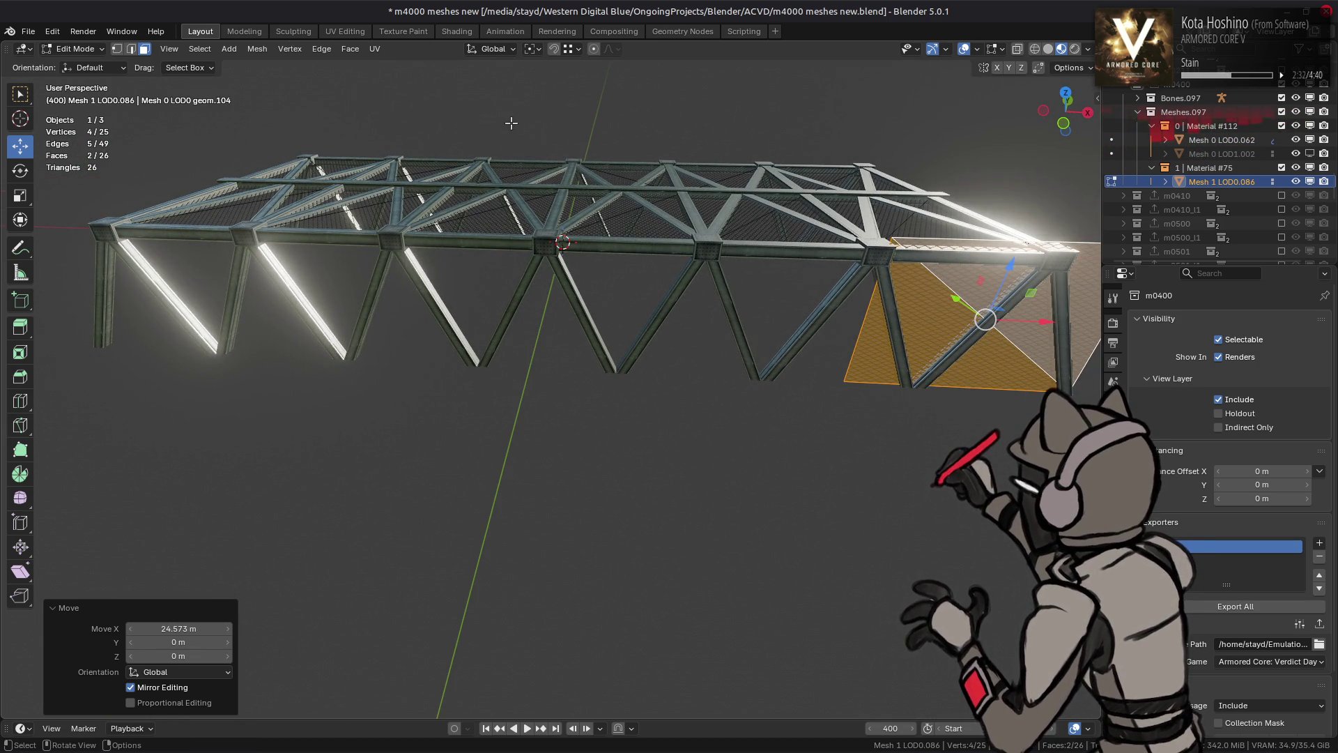
{"action": "key", "text": "q"}
{"action": "left_click", "coordinate": [503, 266]}
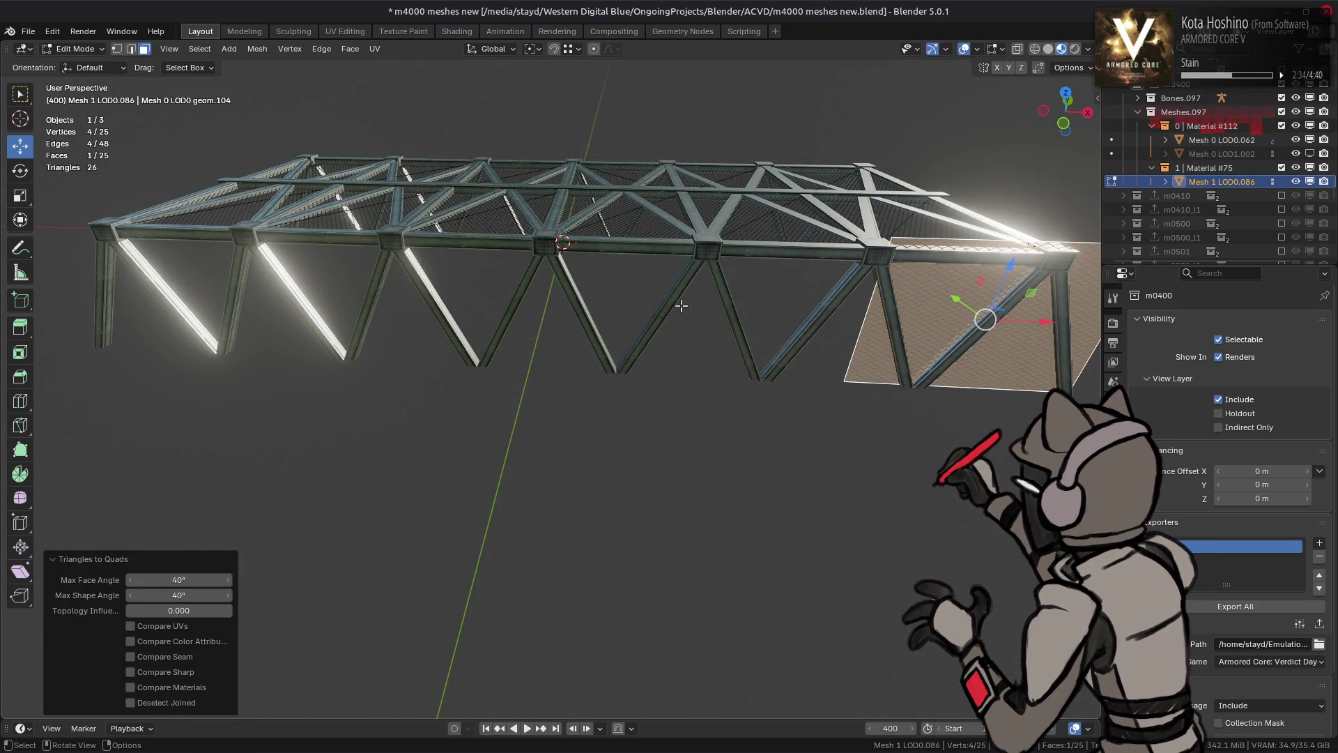
{"action": "key", "text": "alt+j"}
Stretch one panel edge -106.75 m along X to span the truss length
{"action": "key", "text": "2"}
{"action": "left_click", "coordinate": [898, 189]}
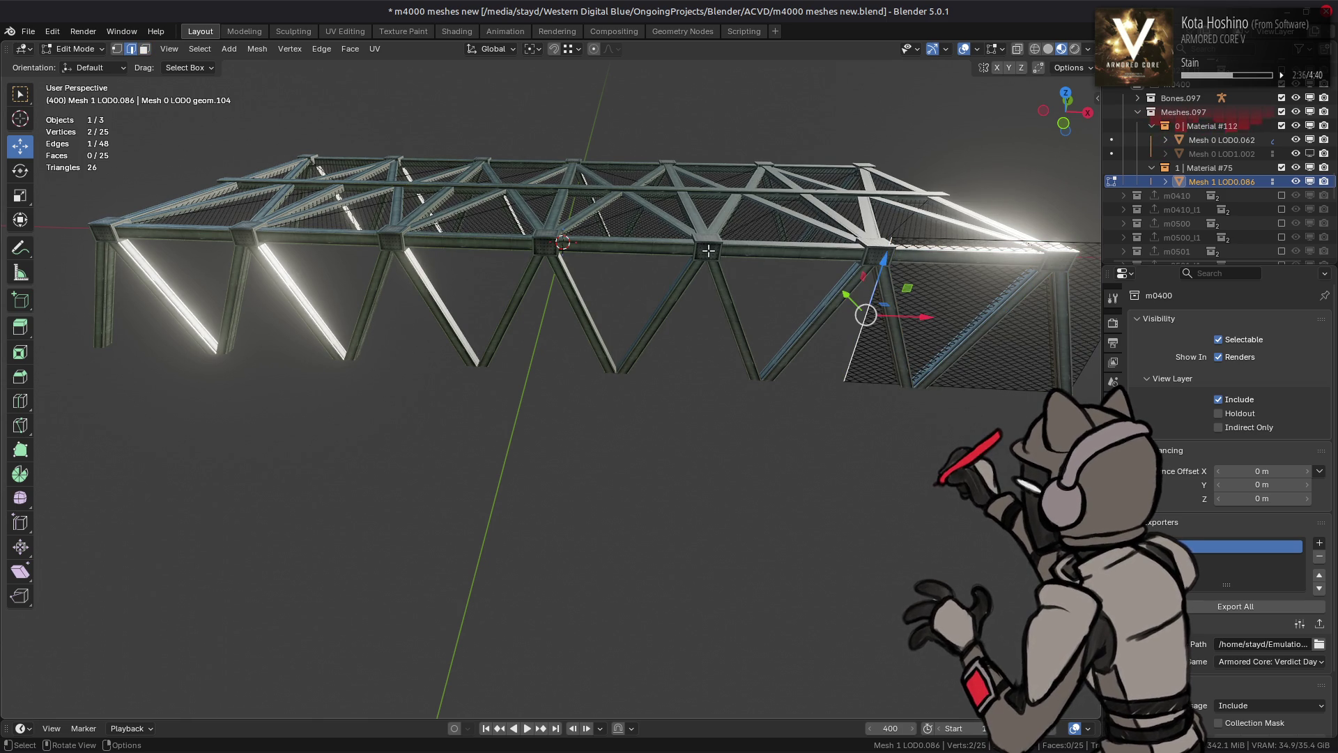
{"action": "left_click", "coordinate": [1069, 68]}
{"action": "middle_click_drag", "start_coordinate": [674, 238], "coordinate": [725, 314]}
{"action": "key", "text": "g"}
{"action": "key", "text": "x"}
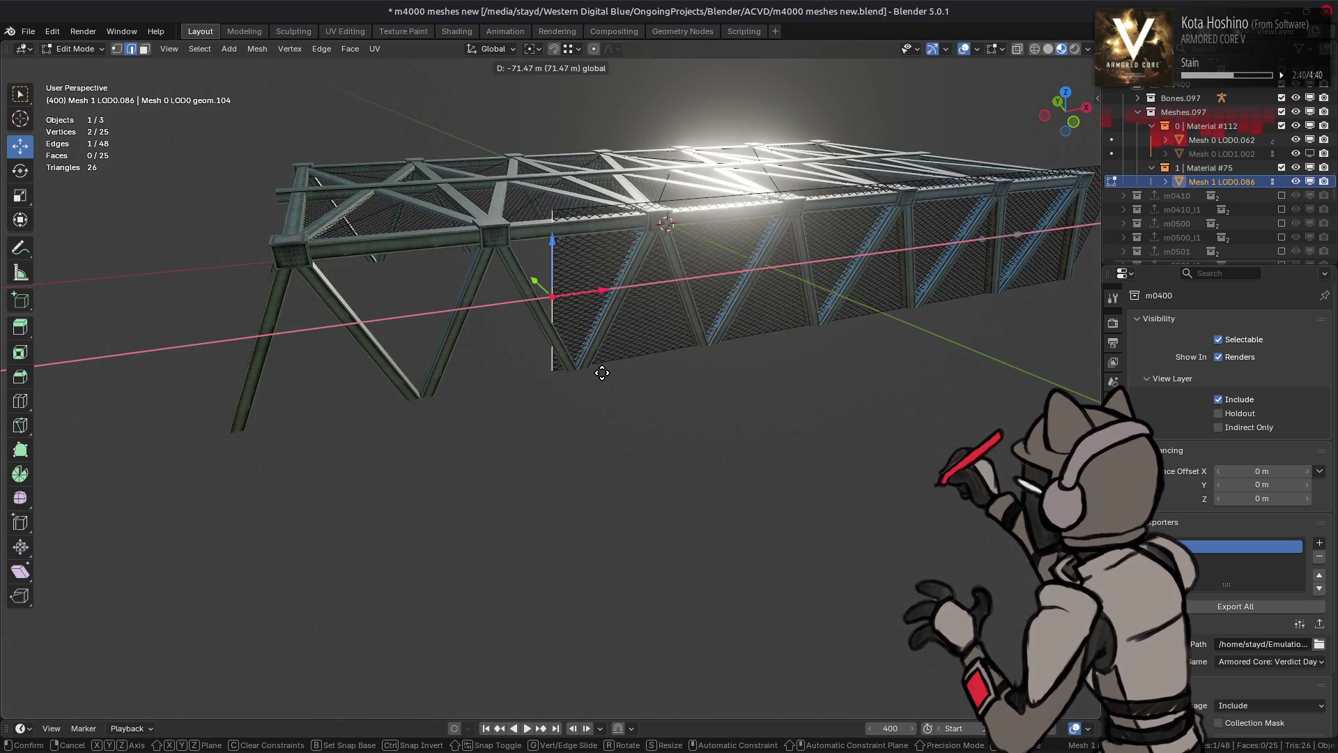
{"action": "left_click", "coordinate": [211, 434]}
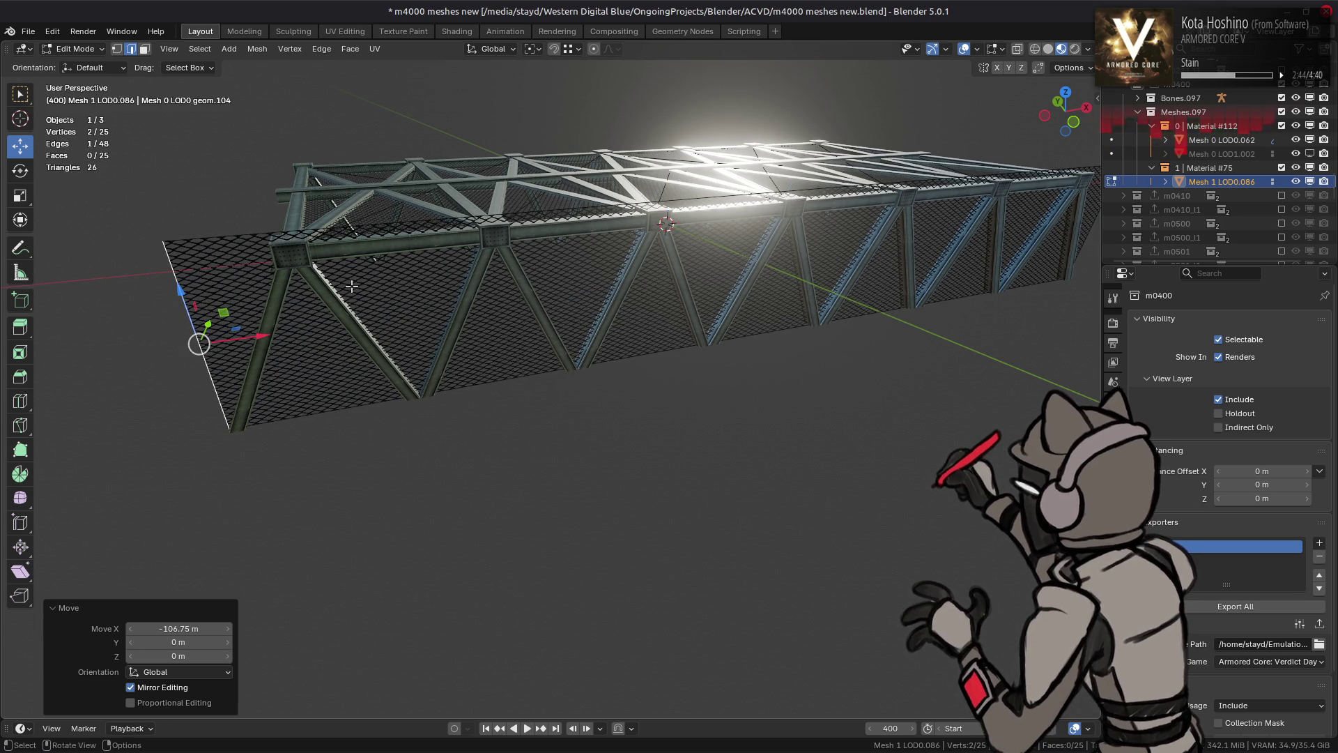
Box-select the panel's far-end vertices and shift them 0.8 m along X
{"action": "scroll", "coordinate": [352, 286], "scroll_direction": "up", "scroll_amount": 8}
{"action": "left_click_drag", "start_coordinate": [283, 188], "coordinate": [333, 472]}
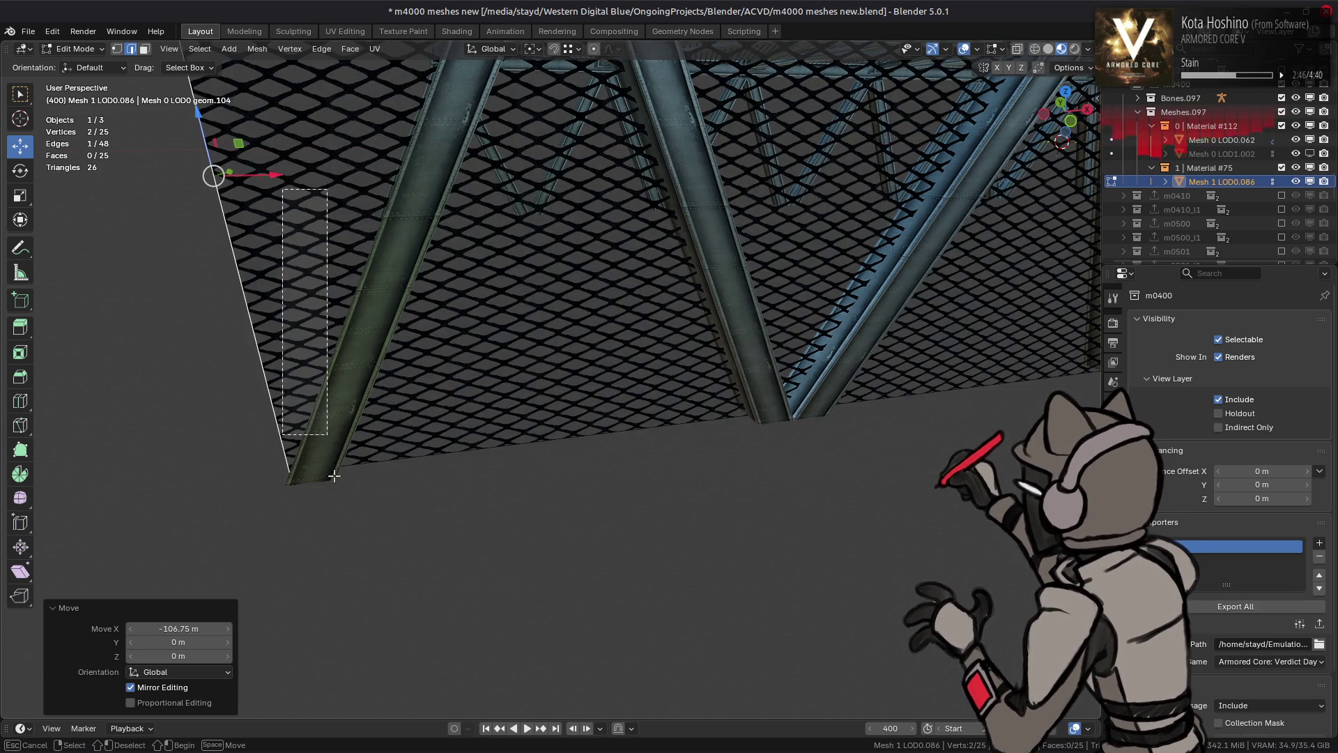
{"action": "mouse_move", "coordinate": [230, 174]}
{"action": "left_mouse_down", "text": "ctrl"}
{"action": "mouse_move", "coordinate": [320, 482]}
{"action": "mouse_move", "coordinate": [262, 607]}
{"action": "left_mouse_up", "text": "ctrl"}
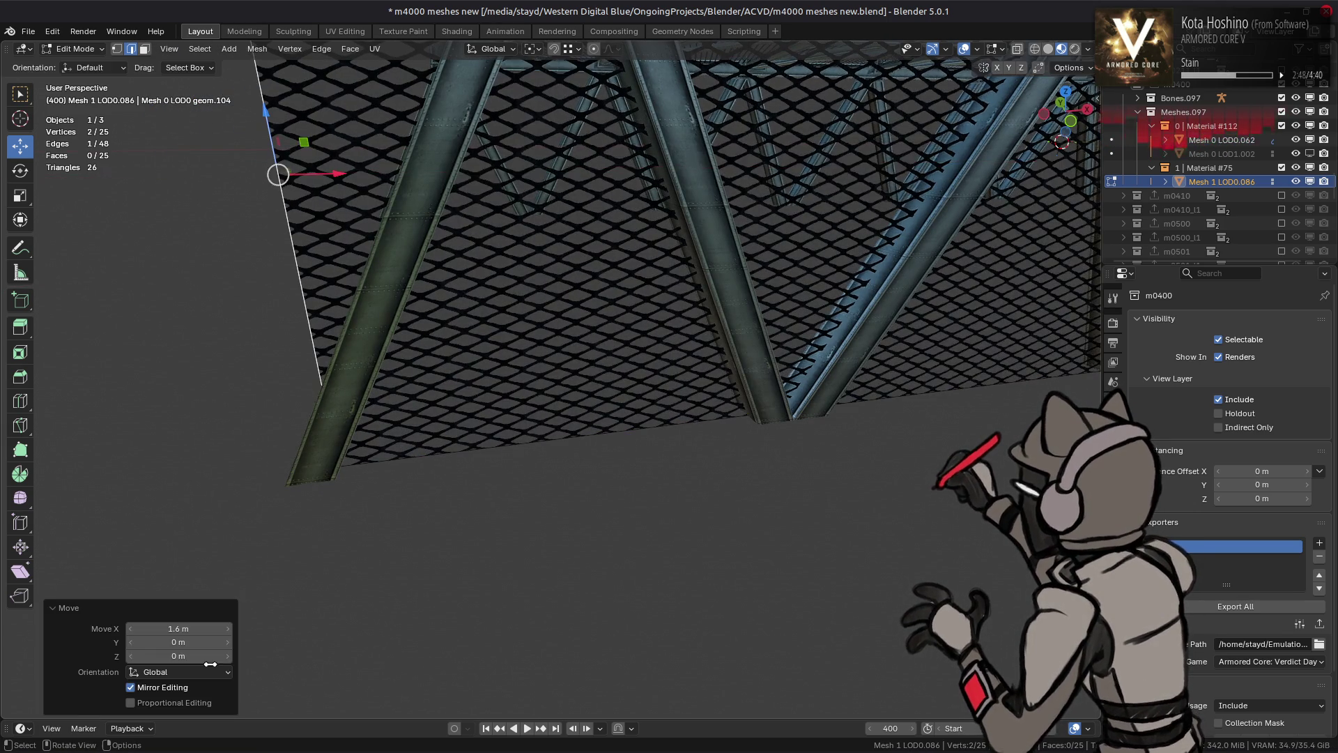
{"action": "left_click", "coordinate": [196, 628]}
{"action": "left_click", "coordinate": [196, 628]}
{"action": "type", "text": "/2"}
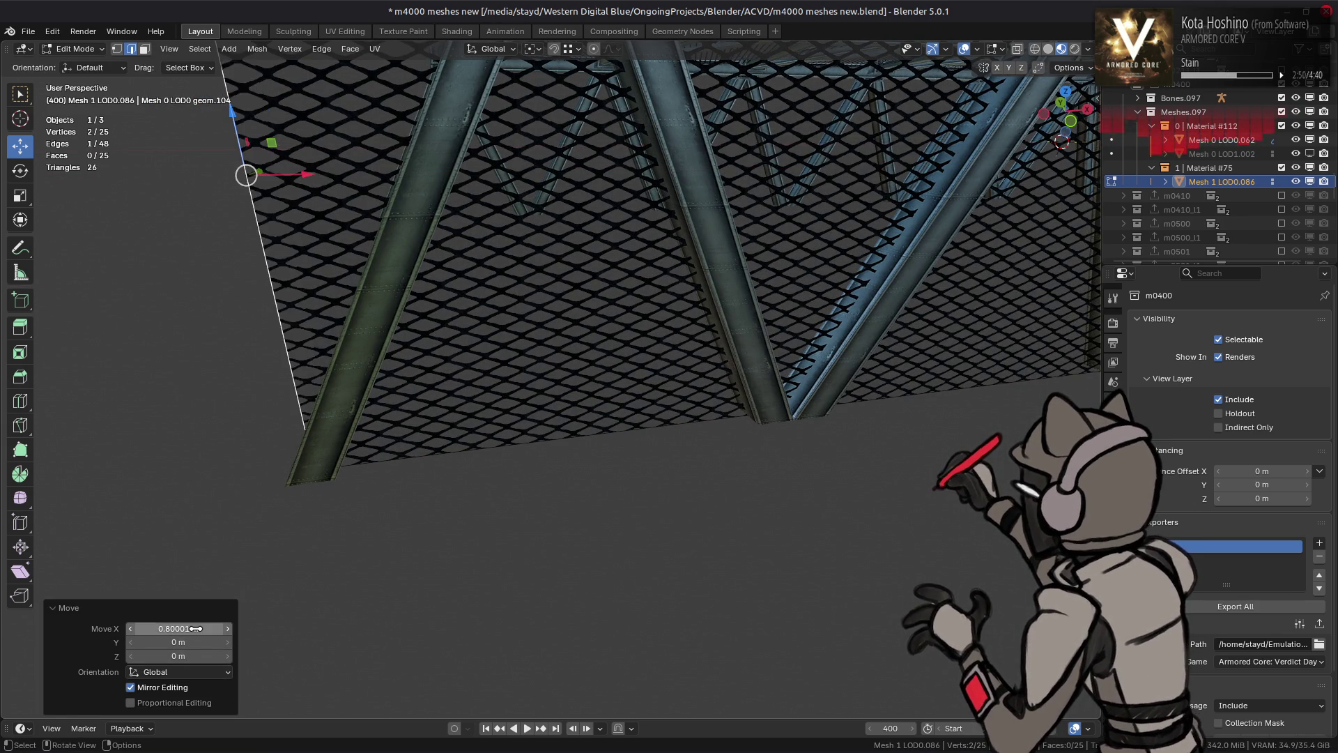
{"action": "key", "text": "Return"}
Move the panel's right vertical edge 0.8 m back along X
{"action": "scroll", "coordinate": [643, 383], "scroll_direction": "down", "scroll_amount": 8}
{"action": "mouse_move", "coordinate": [642, 382]}
{"action": "middle_mouse_down"}
{"action": "mouse_move", "coordinate": [682, 383]}
{"action": "mouse_move", "coordinate": [573, 377]}
{"action": "middle_mouse_up"}
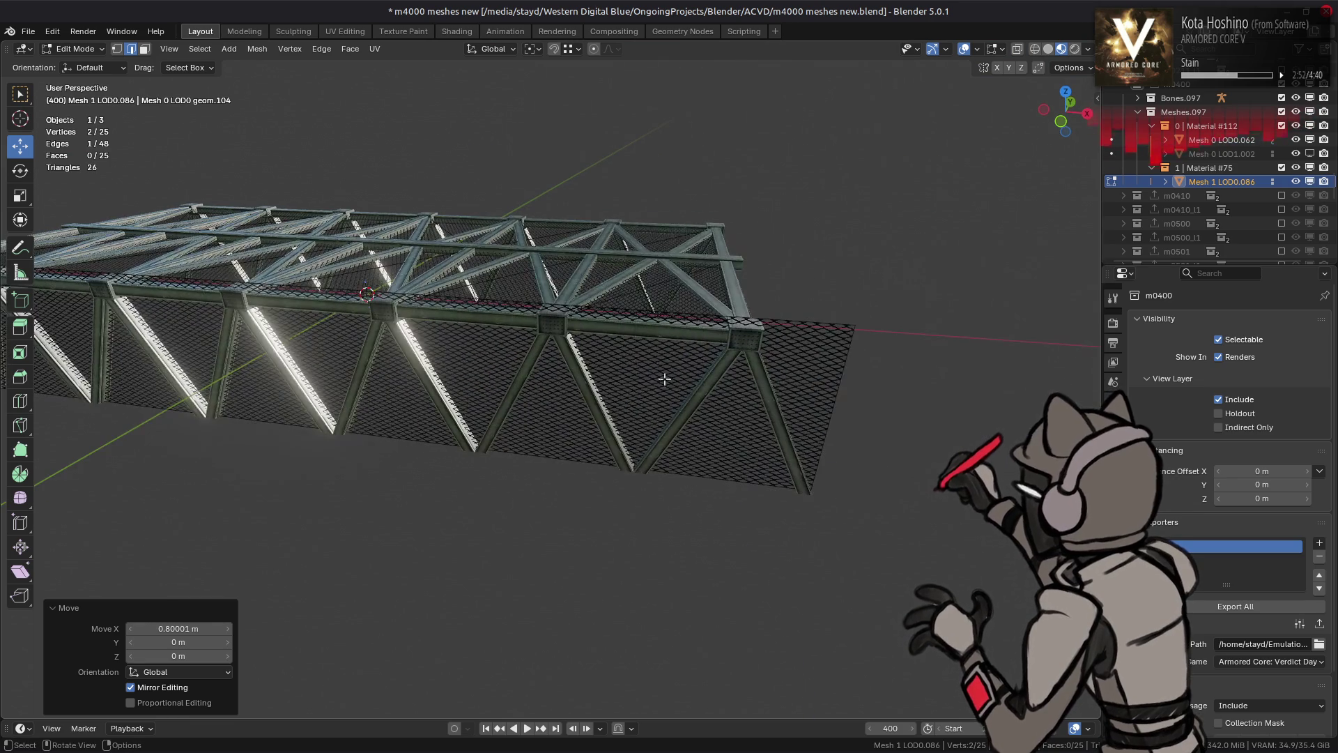
{"action": "left_click", "coordinate": [860, 403]}
{"action": "left_click_drag", "start_coordinate": [895, 423], "coordinate": [880, 423]}
Slide the panel's top-right corner vertex along X, first 8.8 m, then adjust it again
{"action": "left_click", "coordinate": [788, 407], "text": "alt"}
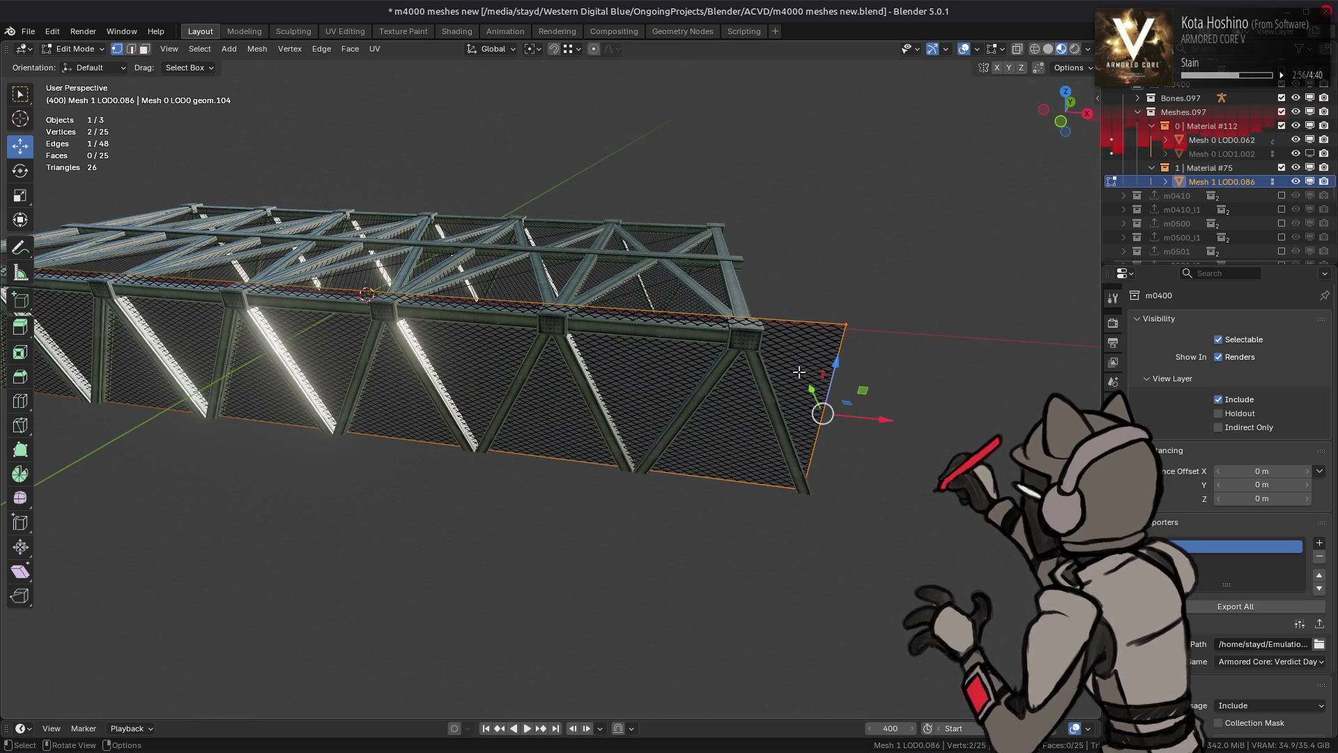
{"action": "left_click", "coordinate": [842, 326]}
{"action": "scroll", "coordinate": [754, 268], "scroll_direction": "up", "scroll_amount": 5}
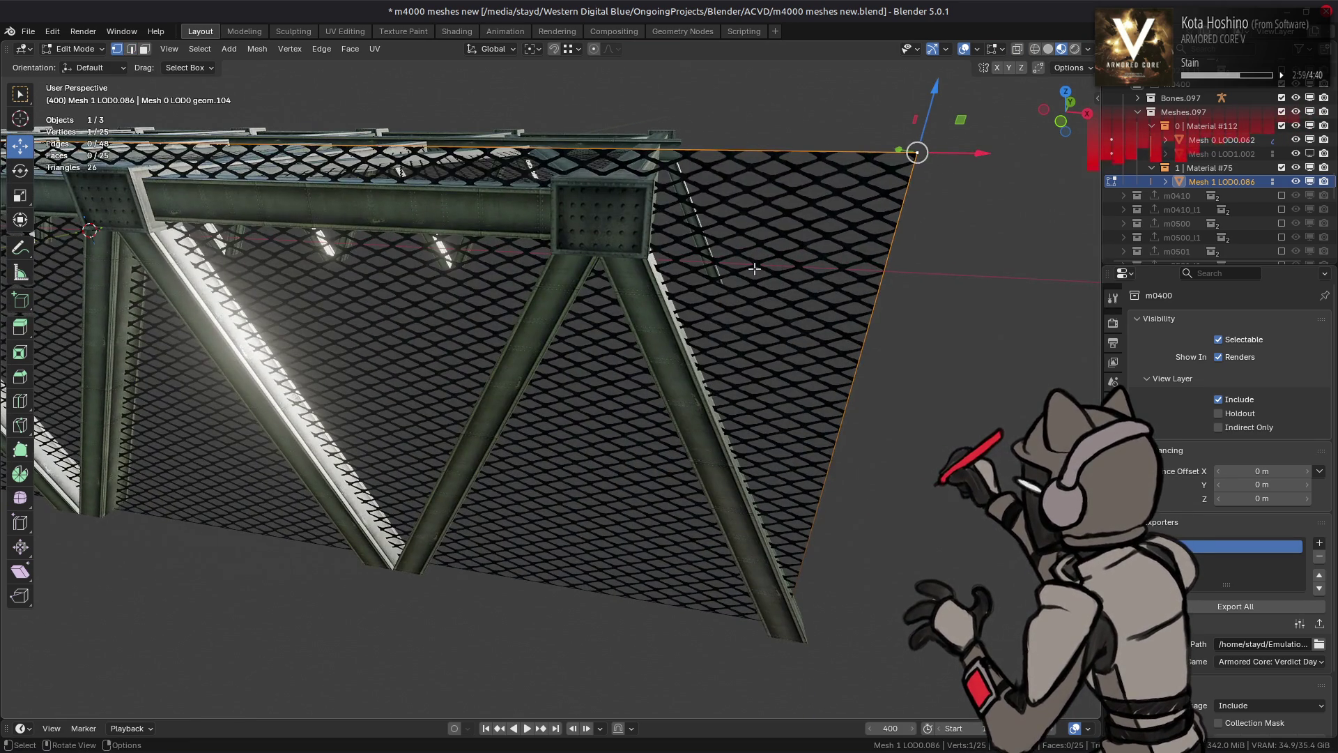
{"action": "middle_click_drag", "start_coordinate": [754, 268], "coordinate": [690, 362]}
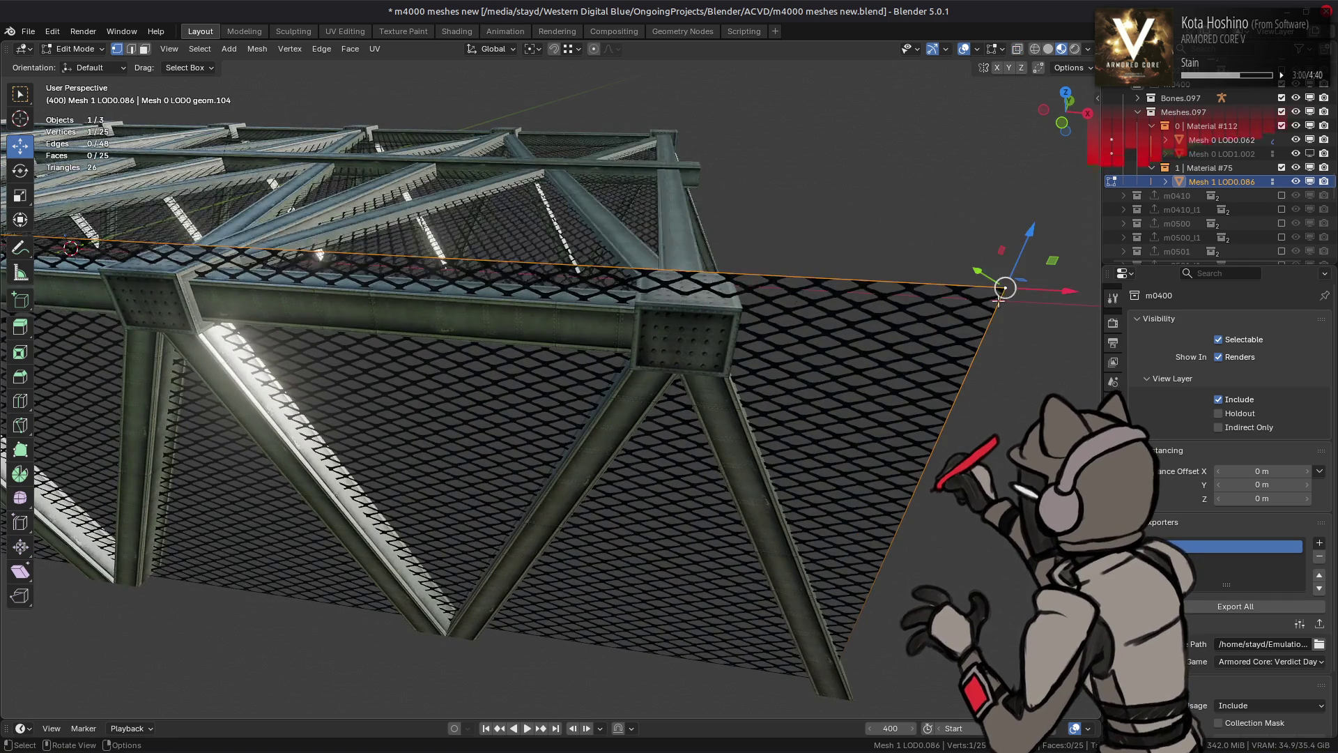
{"action": "key", "text": "g"}
{"action": "key", "text": "x"}
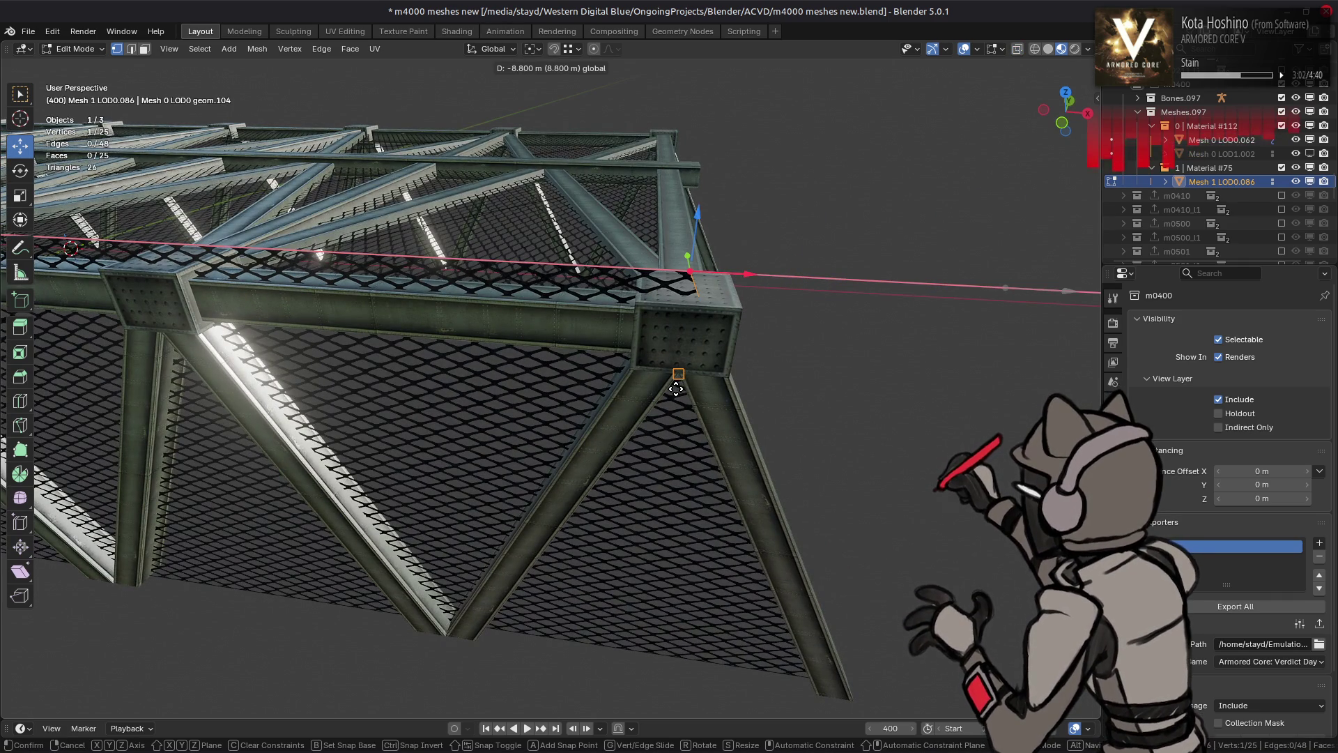
{"action": "left_click", "coordinate": [674, 392]}
{"action": "middle_click_drag", "start_coordinate": [674, 393], "coordinate": [655, 395]}
{"action": "key", "text": "g"}
{"action": "key", "text": "x"}
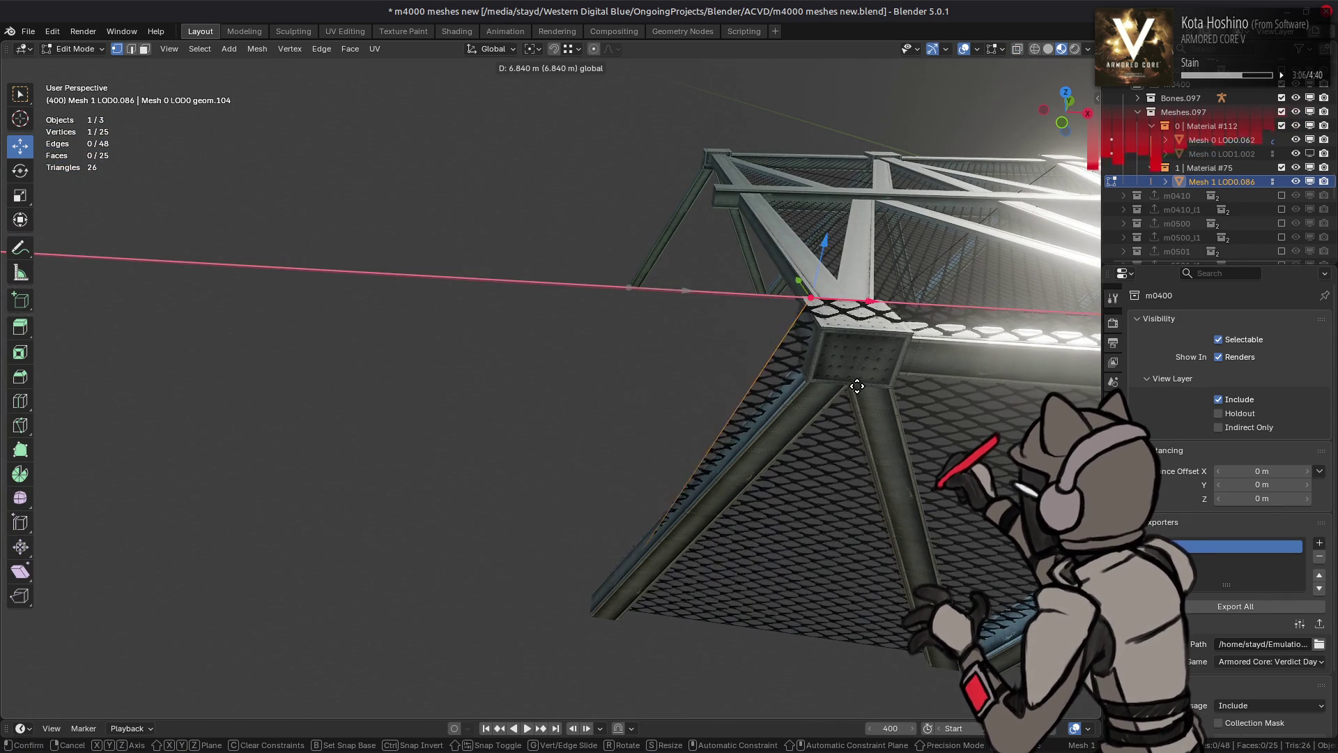
{"action": "left_click", "coordinate": [847, 394]}
{"action": "mouse_move", "coordinate": [847, 394]}
{"action": "middle_mouse_down"}
{"action": "mouse_move", "coordinate": [627, 278]}
{"action": "mouse_move", "coordinate": [637, 311]}
{"action": "mouse_move", "coordinate": [499, 370]}
{"action": "mouse_move", "coordinate": [532, 327]}
{"action": "mouse_move", "coordinate": [557, 390]}
{"action": "mouse_move", "coordinate": [593, 418]}
{"action": "mouse_move", "coordinate": [667, 193]}
{"action": "mouse_move", "coordinate": [837, 160]}
{"action": "middle_mouse_up"}
Lower the selected panel edge 2.4 m along Z, then clear the selection
{"action": "key", "text": "2"}
{"action": "left_click", "coordinate": [594, 256]}
{"action": "key", "text": "g"}
{"action": "key", "text": "z"}
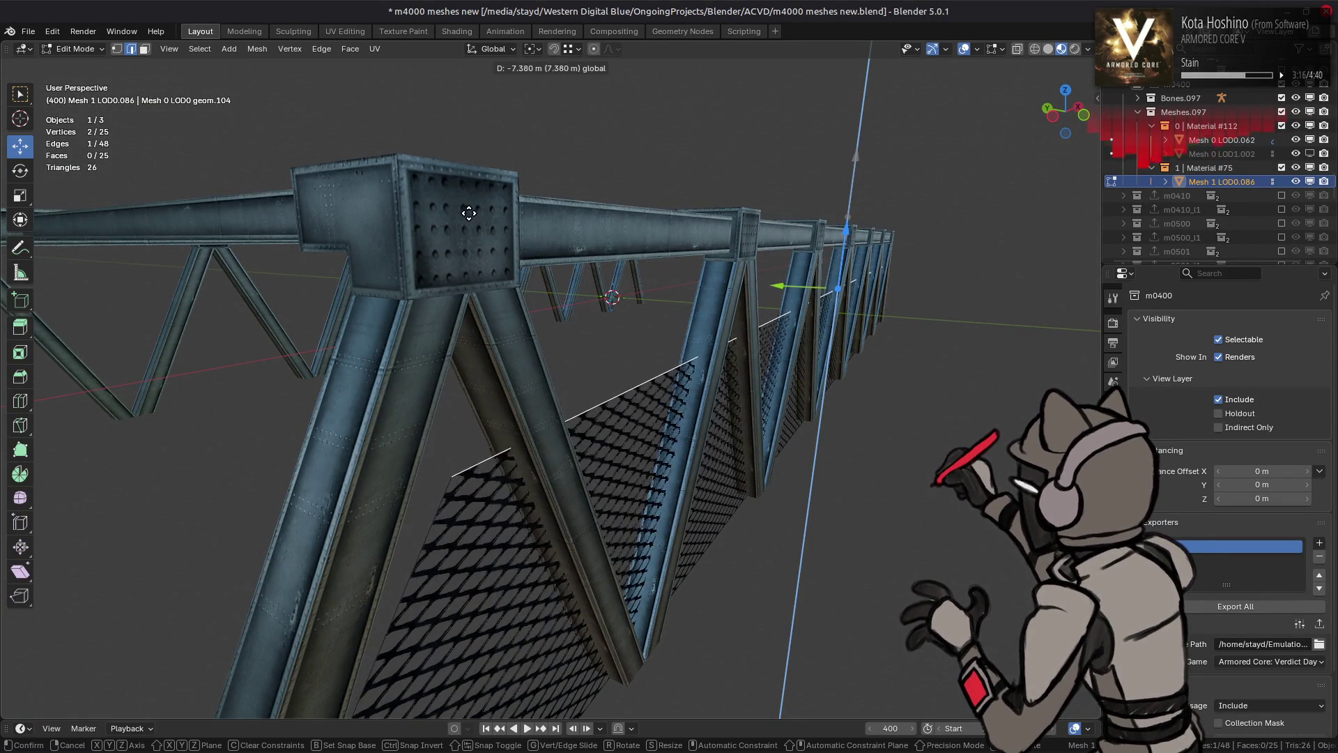
{"action": "key", "text": "ctrl"}
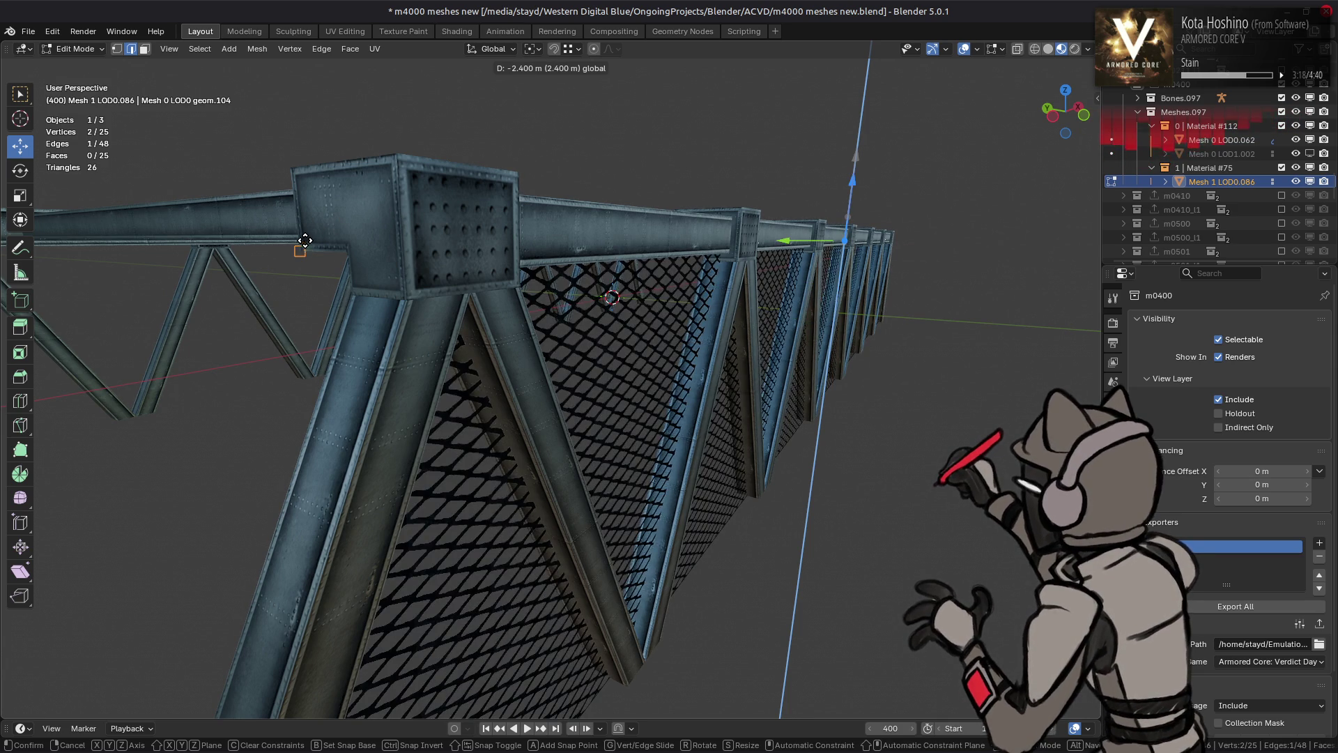
{"action": "left_click", "coordinate": [298, 239]}
{"action": "mouse_move", "coordinate": [298, 239]}
{"action": "middle_mouse_down"}
{"action": "mouse_move", "coordinate": [352, 227]}
{"action": "mouse_move", "coordinate": [593, 251]}
{"action": "mouse_move", "coordinate": [507, 286]}
{"action": "mouse_move", "coordinate": [602, 305]}
{"action": "mouse_move", "coordinate": [615, 359]}
{"action": "middle_mouse_up"}
{"action": "key", "text": "alt+a"}
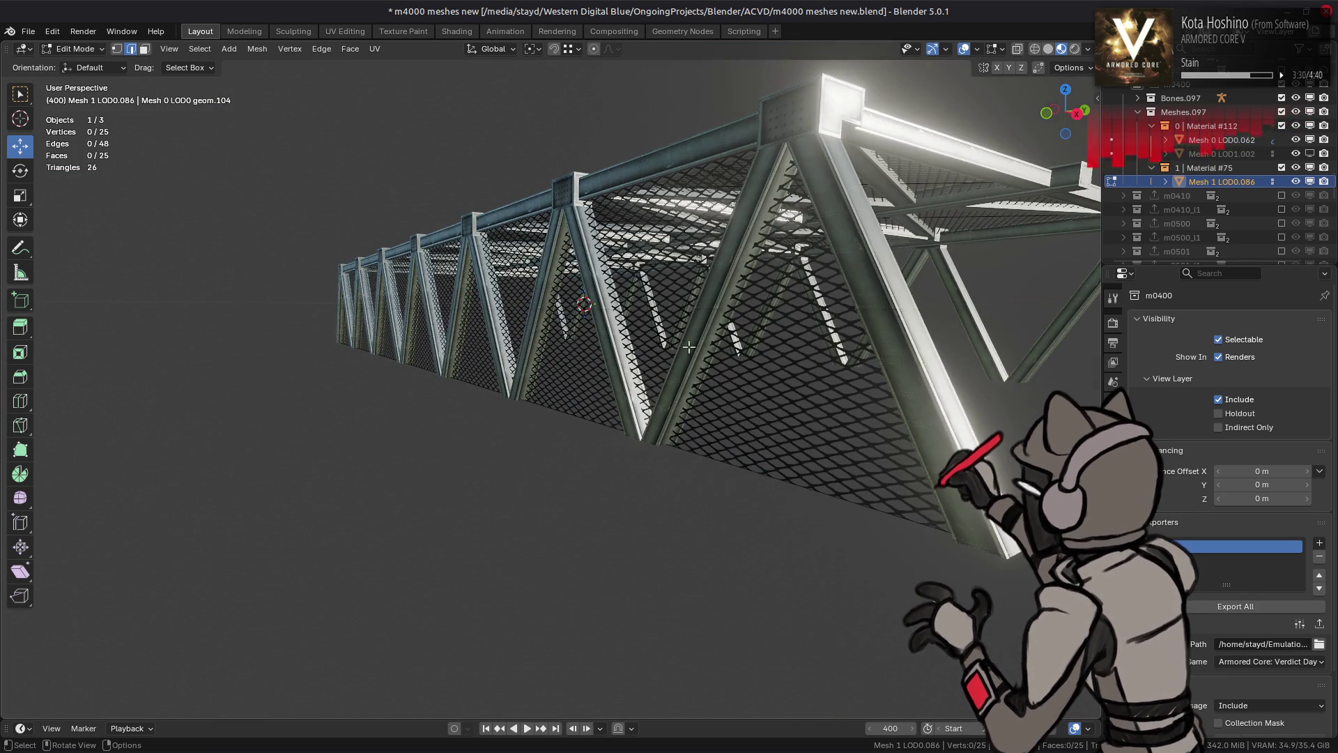
Subdivide the two long fence faces
{"action": "left_click", "coordinate": [508, 314], "text": "alt"}
{"action": "right_click", "coordinate": [508, 318]}
{"action": "left_click", "coordinate": [462, 250]}
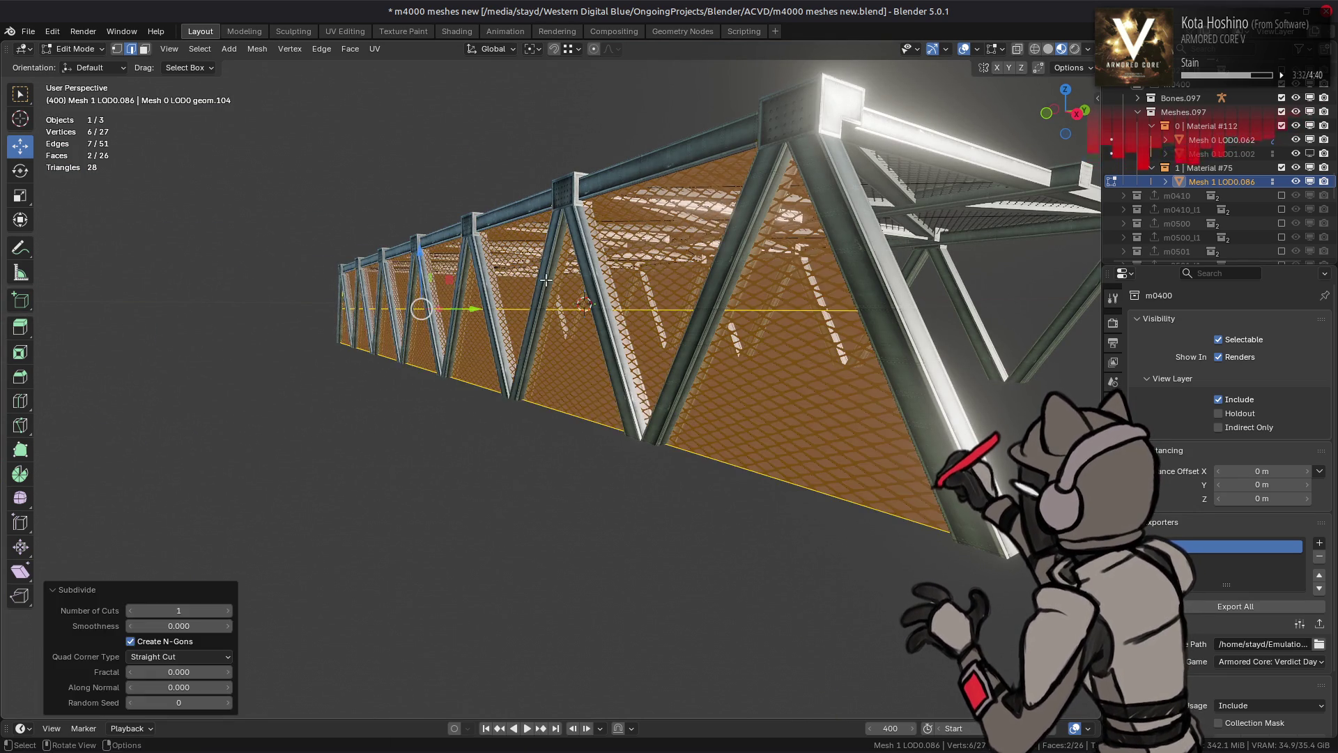
Move the fence's bottom edge down 8.4 m along Z, then raise it back 2 m
{"action": "left_click", "coordinate": [545, 280]}
{"action": "middle_click_drag", "start_coordinate": [545, 280], "coordinate": [563, 278]}
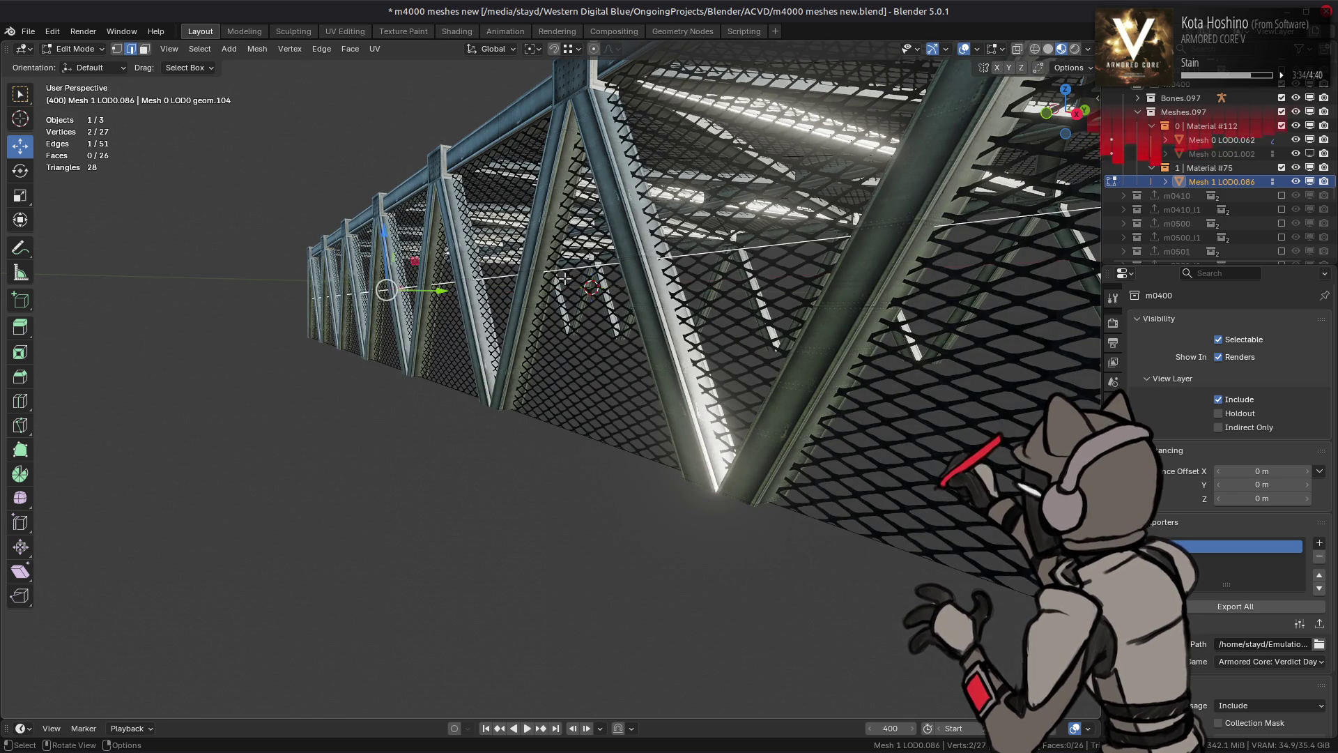
{"action": "key", "text": "g"}
{"action": "key", "text": "z"}
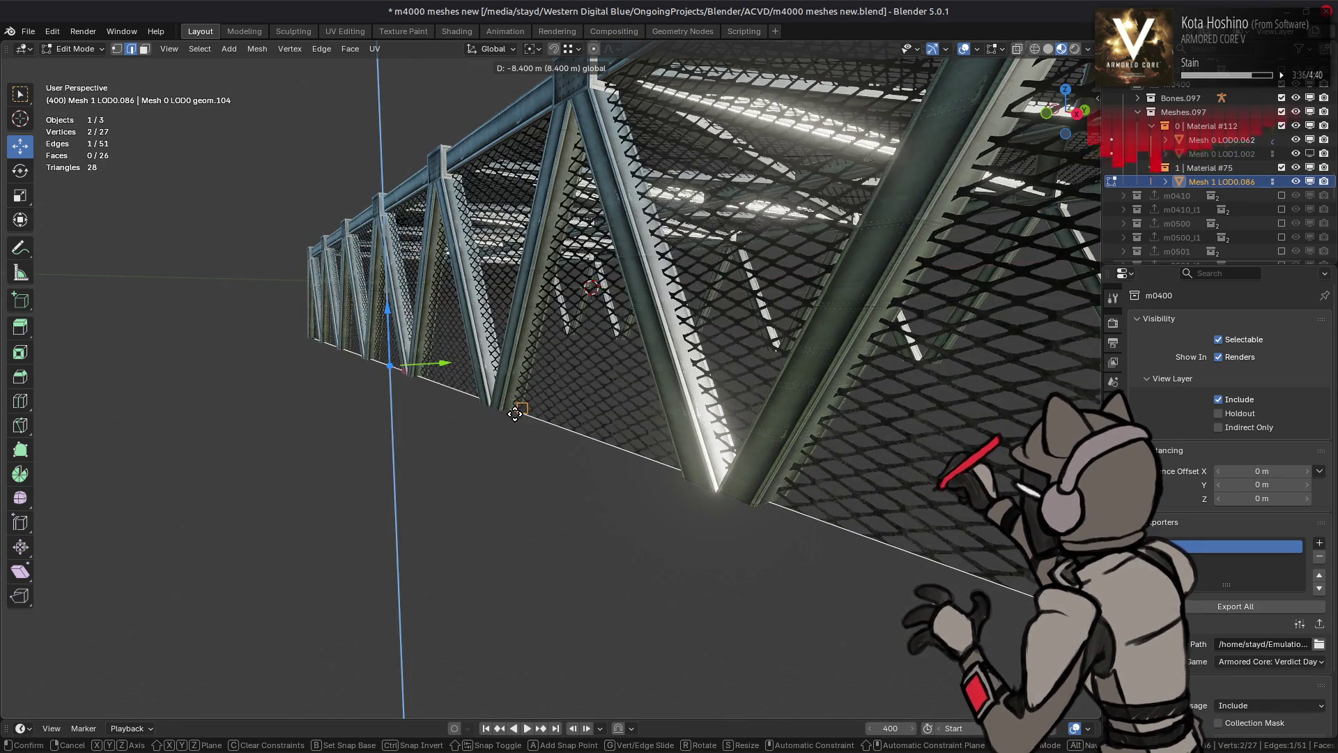
{"action": "left_click", "coordinate": [517, 427]}
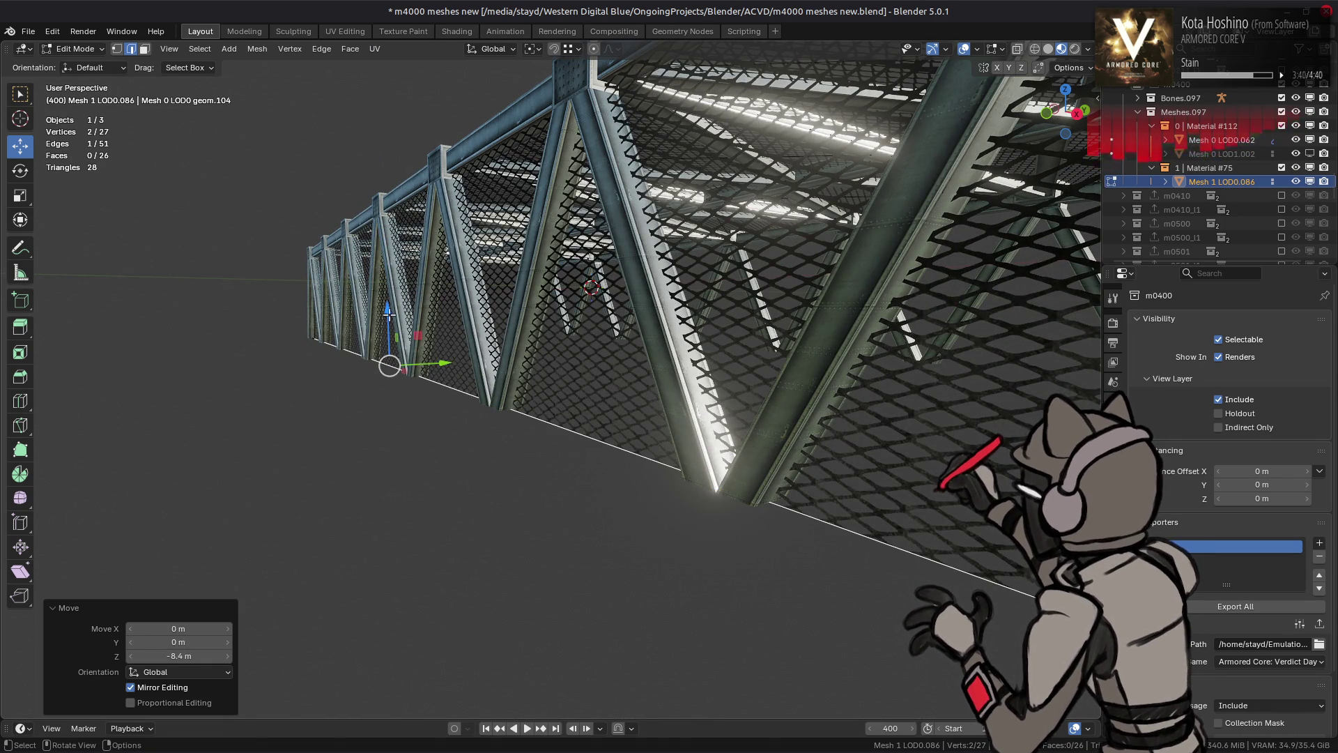
{"action": "type", "text": "gz2"}
{"action": "key", "text": "Return"}
{"action": "middle_click_drag", "start_coordinate": [391, 304], "coordinate": [393, 297]}
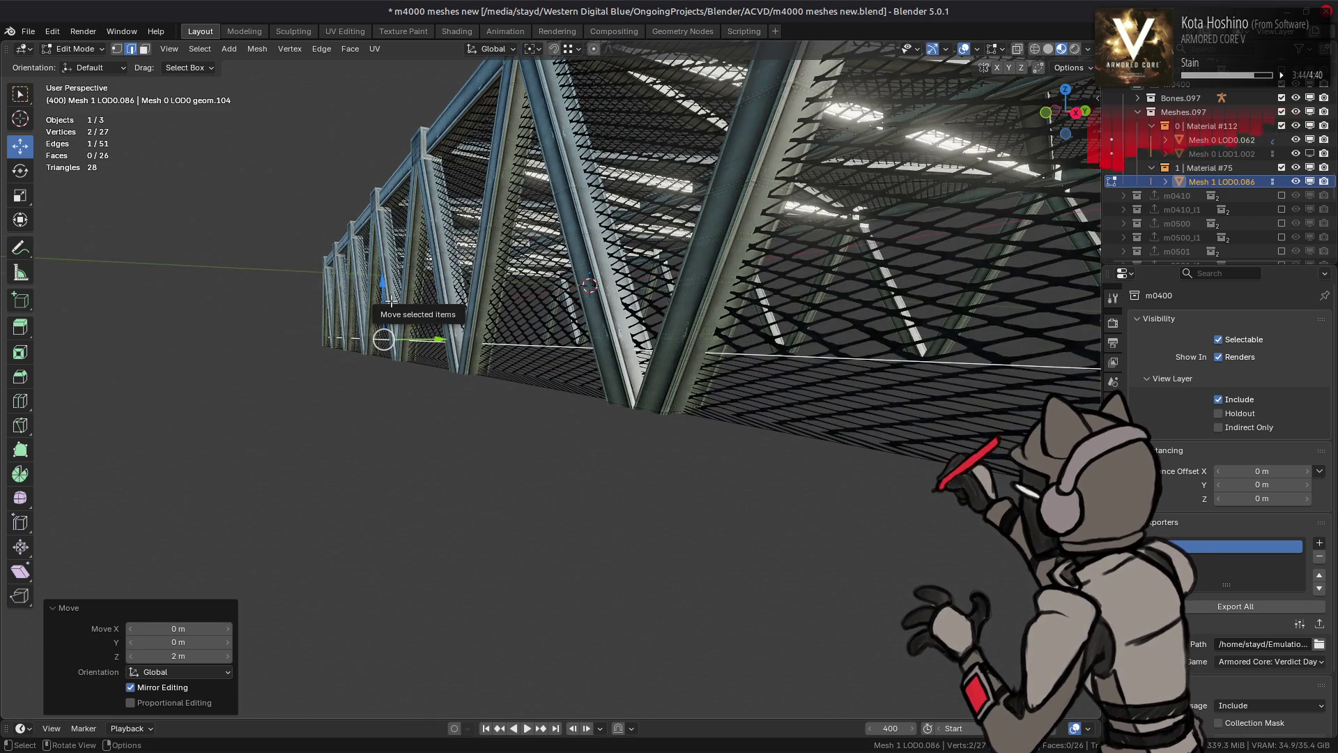
{"action": "key", "text": "alt+a"}
Fill a new face between the edge pair at the fence end
{"action": "middle_click_drag", "start_coordinate": [714, 366], "coordinate": [855, 337]}
{"action": "left_click", "coordinate": [418, 328], "text": "ctrl+alt"}
{"action": "right_click", "coordinate": [418, 317]}
{"action": "left_click", "coordinate": [419, 285]}
{"action": "key", "text": "alt+a"}
{"action": "left_click", "coordinate": [436, 327], "text": "ctrl+alt"}
{"action": "right_click", "coordinate": [419, 331]}
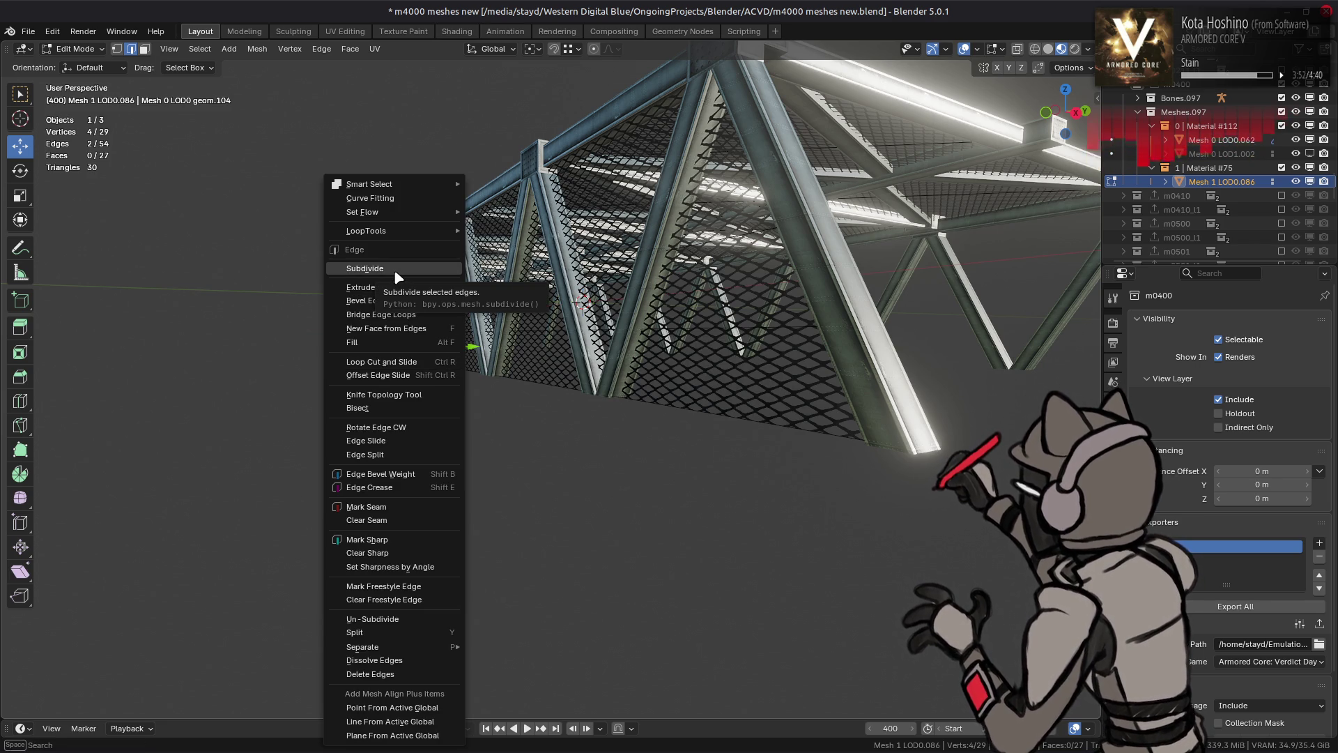
Delete the two leftover end faces and return to Object Mode
{"action": "key", "text": "3"}
{"action": "left_click", "coordinate": [697, 300]}
{"action": "left_click", "coordinate": [586, 267], "text": "shift"}
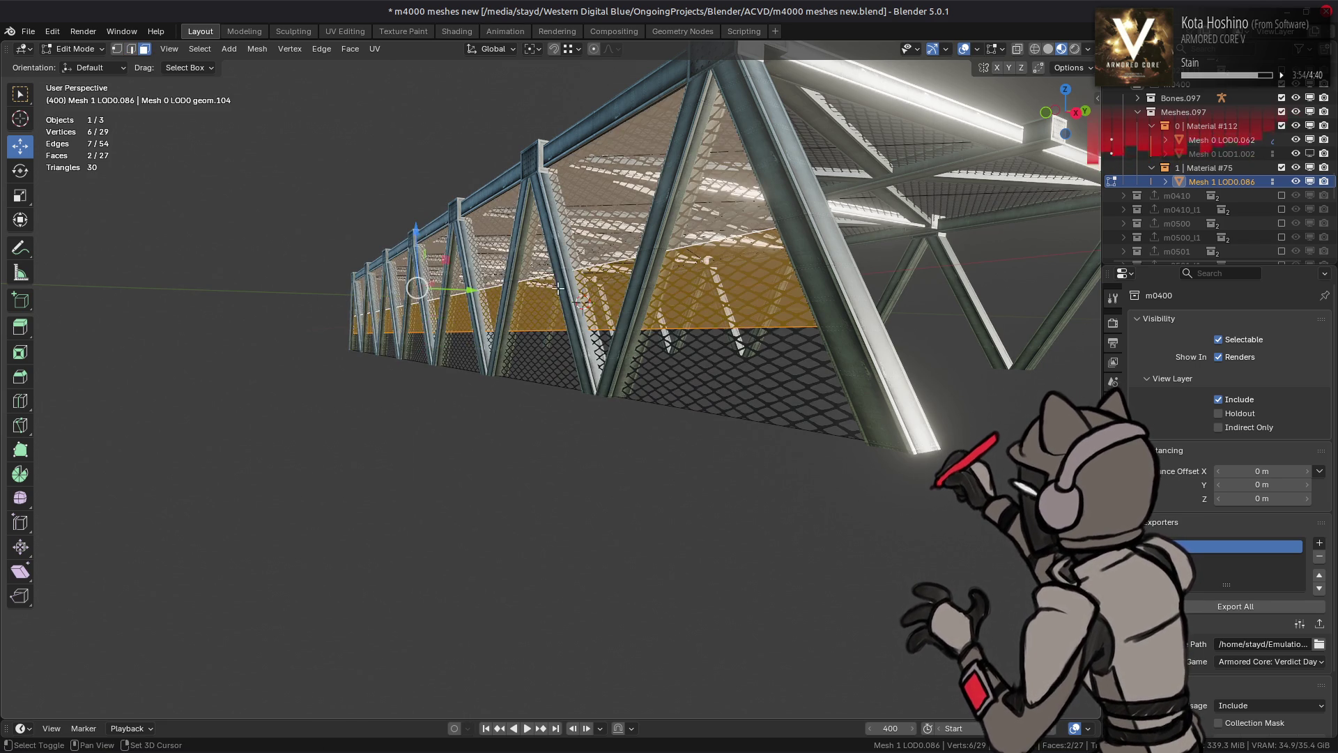
{"action": "right_click", "coordinate": [537, 315]}
{"action": "left_click", "coordinate": [508, 562]}
{"action": "mouse_move", "coordinate": [556, 406]}
{"action": "middle_mouse_down"}
{"action": "mouse_move", "coordinate": [624, 421]}
{"action": "mouse_move", "coordinate": [607, 439]}
{"action": "mouse_move", "coordinate": [587, 414]}
{"action": "middle_mouse_up"}
{"action": "key", "text": "Tab"}
{"action": "scroll", "coordinate": [587, 414], "scroll_direction": "up", "scroll_amount": 8}
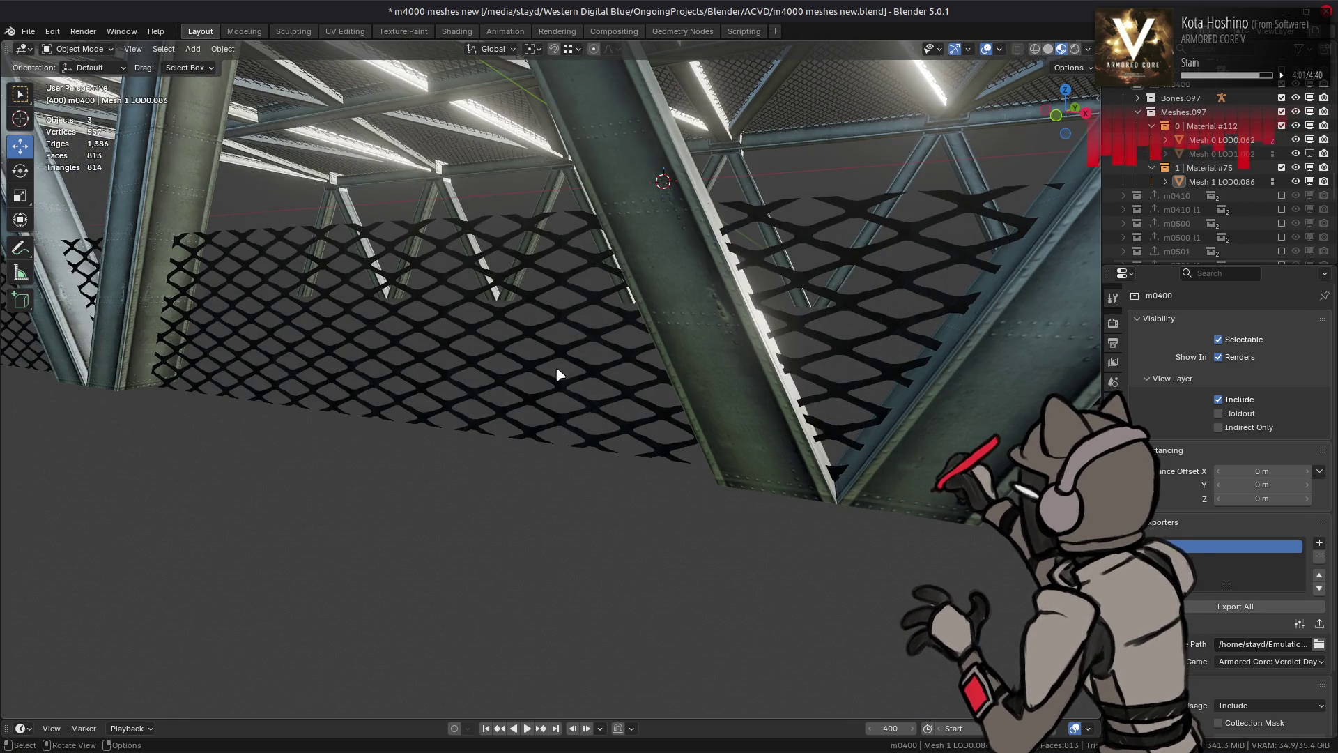
Select all grating faces and centre their UVs with TexTools Centralize in UV Editing
{"action": "middle_click_drag", "start_coordinate": [558, 375], "coordinate": [588, 364]}
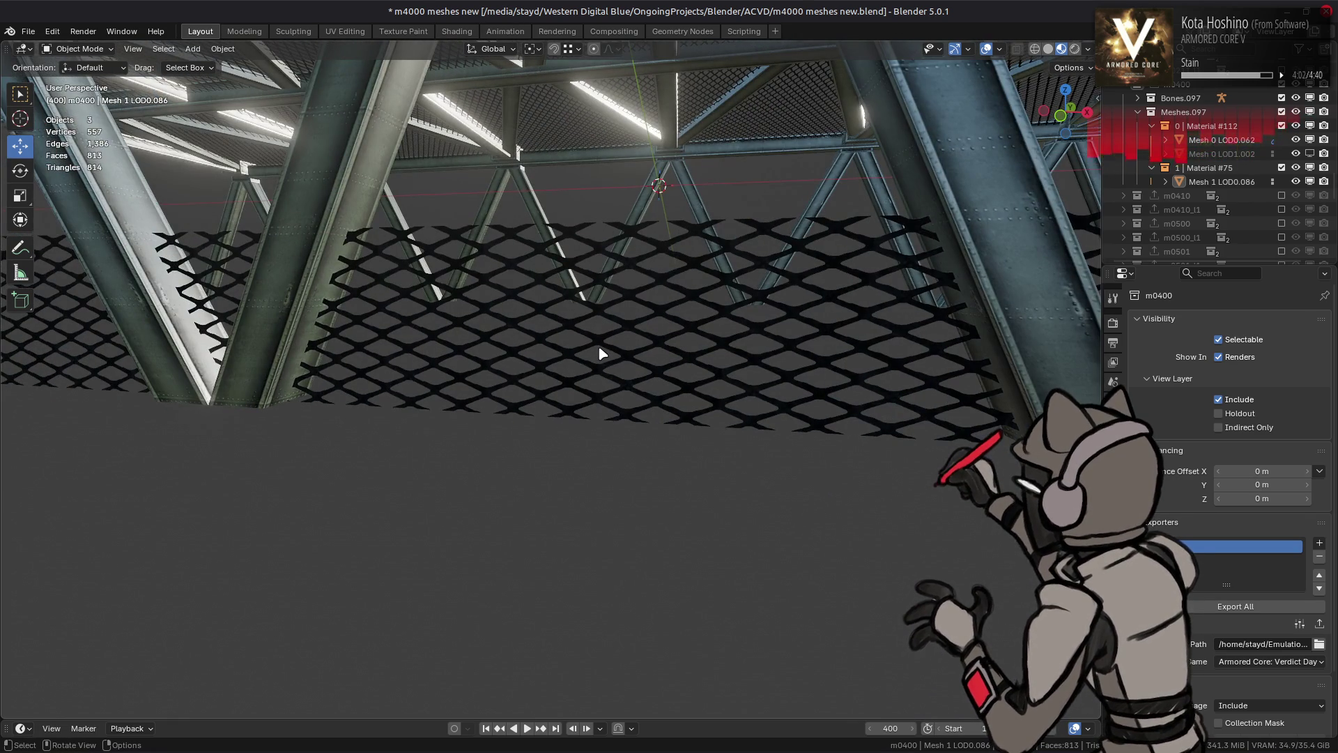
{"action": "key", "text": "Tab"}
{"action": "key", "text": "a"}
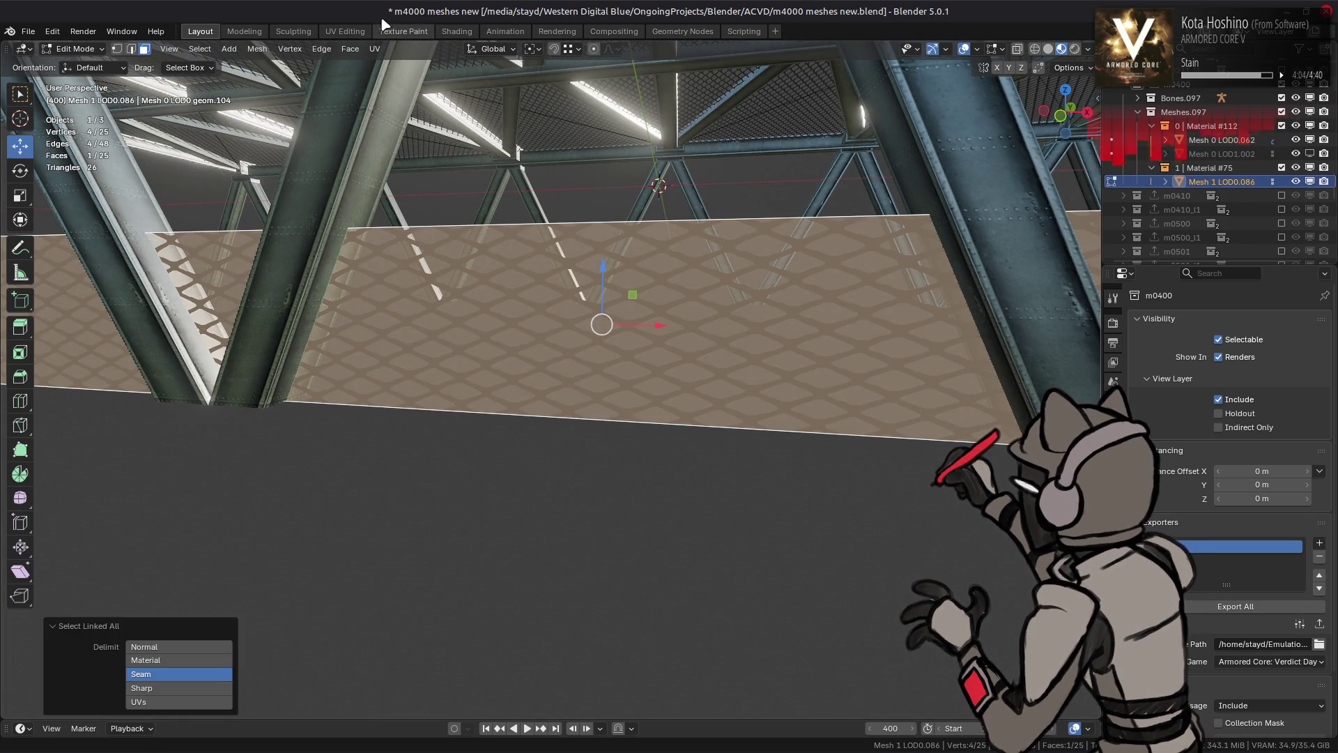
{"action": "left_click", "coordinate": [345, 31]}
{"action": "scroll", "coordinate": [213, 352], "scroll_direction": "down", "scroll_amount": 4}
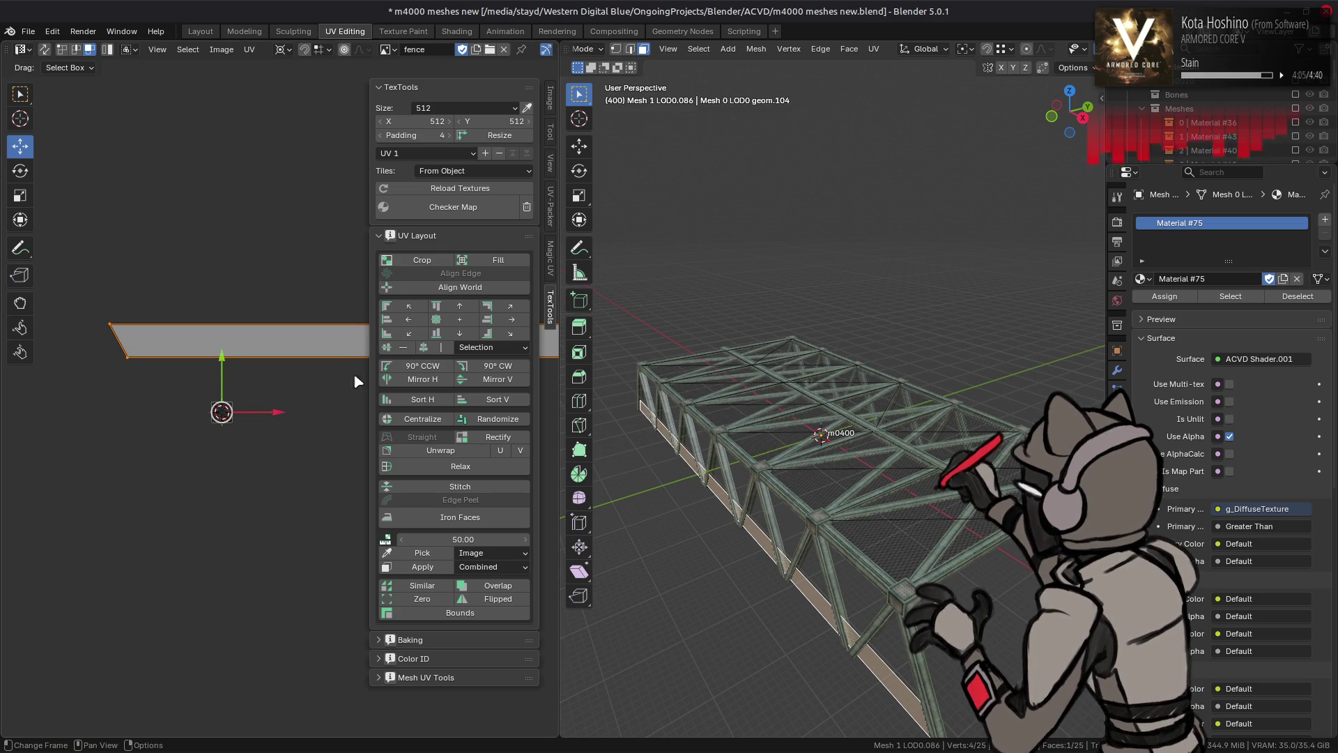
{"action": "left_click", "coordinate": [421, 419]}
Rotate the fence UVs 180° with R 180
{"action": "scroll", "coordinate": [223, 385], "scroll_direction": "down", "scroll_amount": 2}
{"action": "scroll", "coordinate": [223, 385], "scroll_direction": "right", "scroll_amount": 2, "text": "ctrl"}
{"action": "scroll", "coordinate": [224, 362], "scroll_direction": "down", "scroll_amount": 1, "text": "shift"}
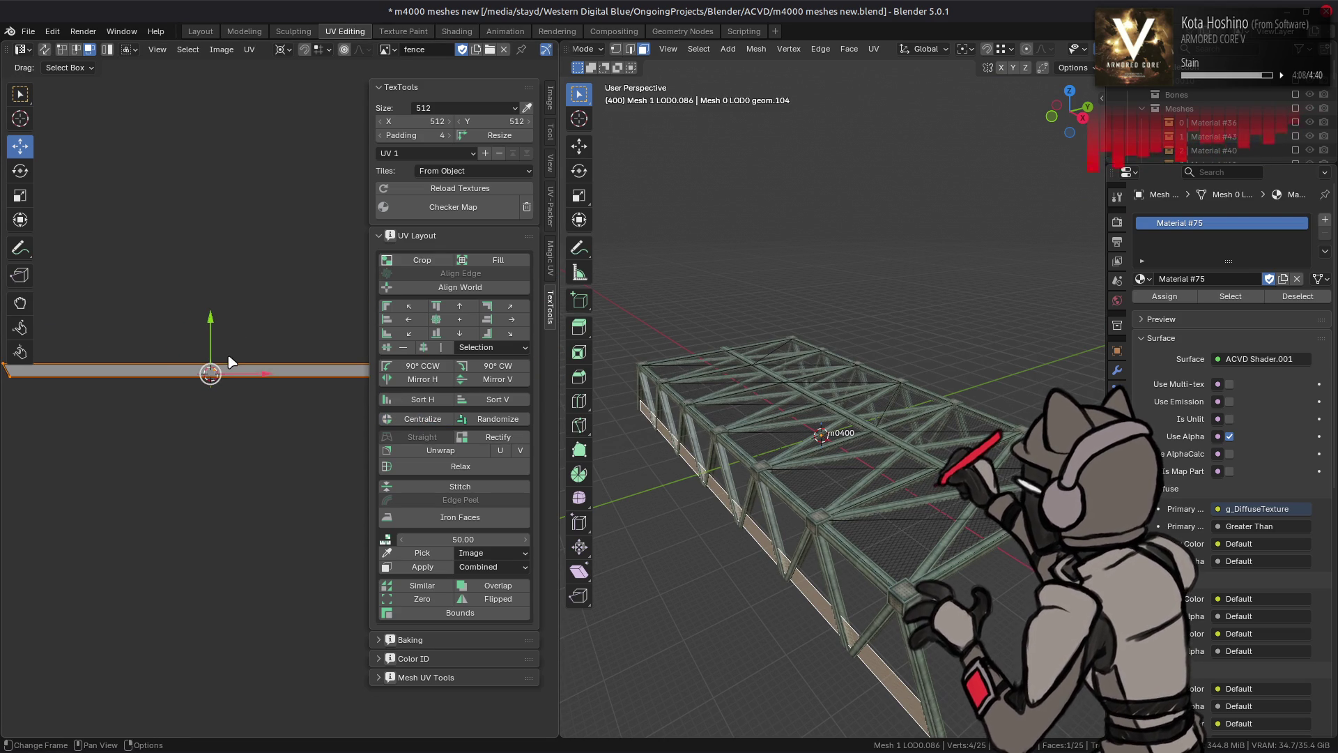
{"action": "type", "text": "r"}
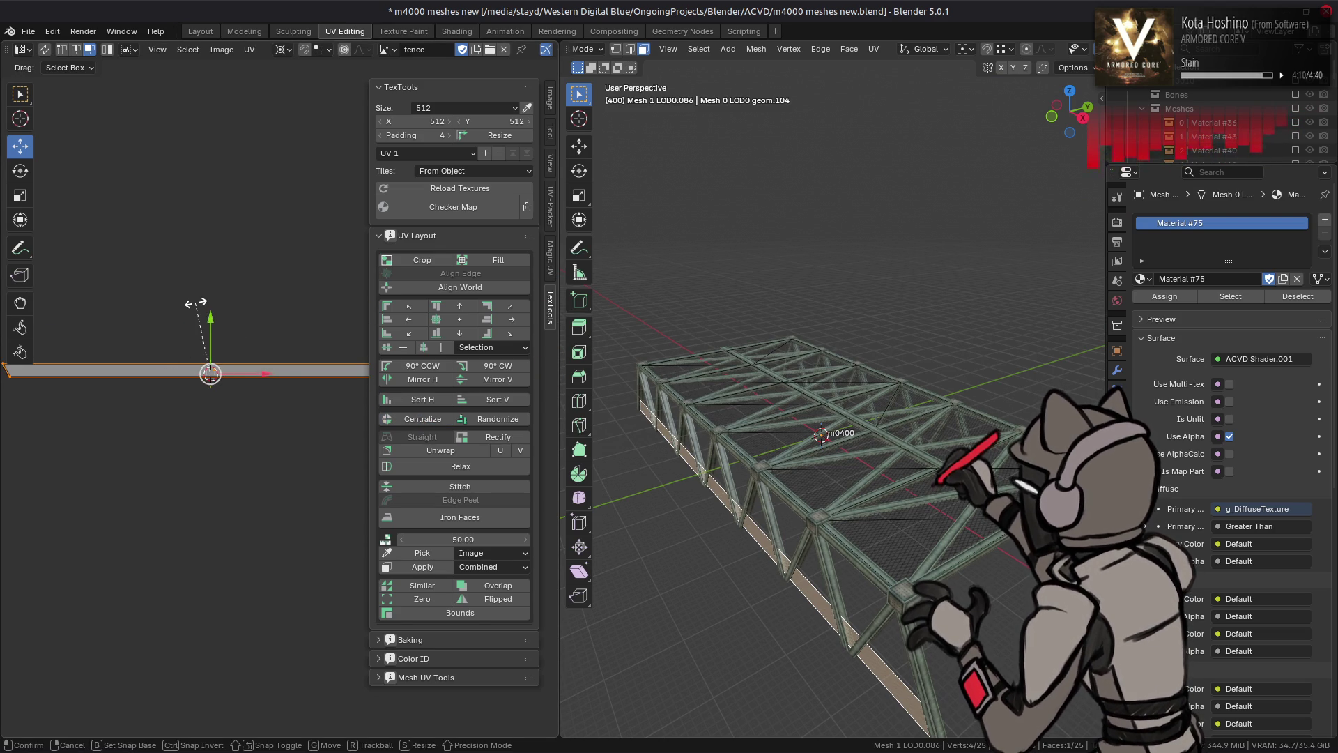
{"action": "type", "text": "180"}
{"action": "key", "text": "Return"}
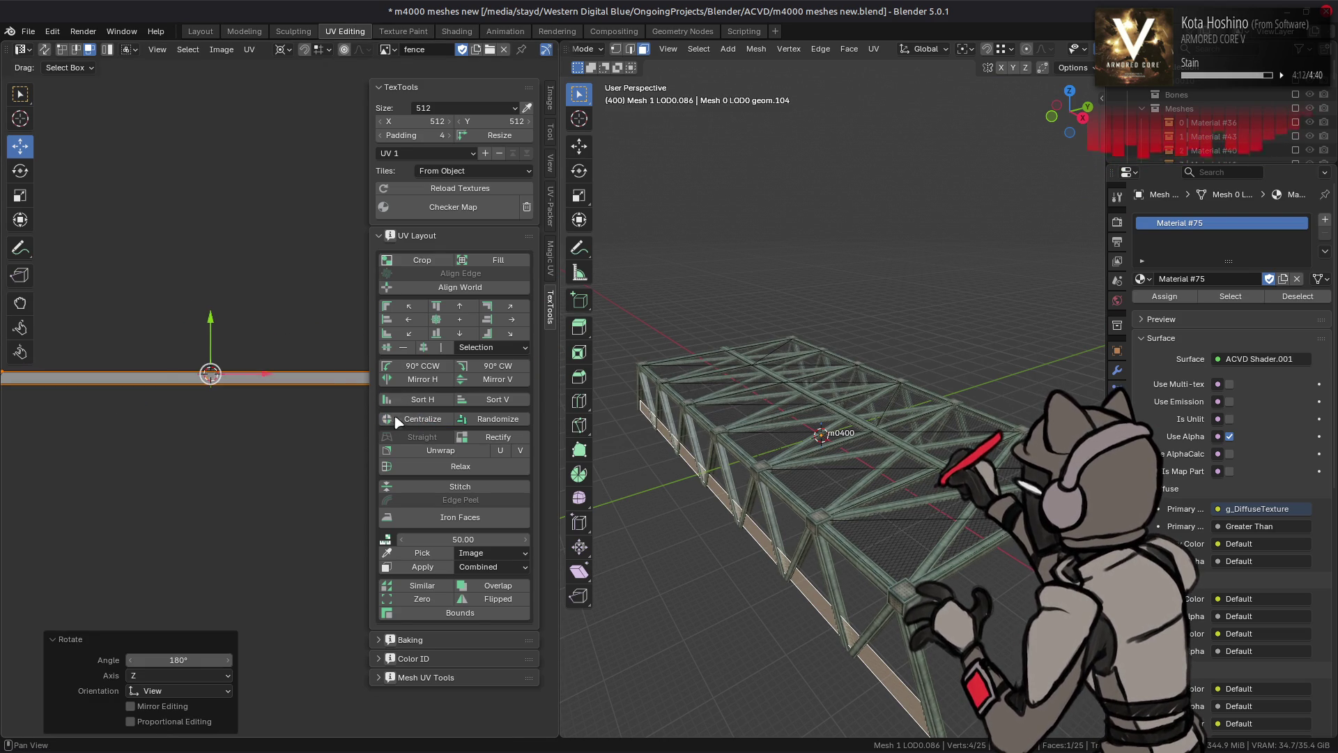
Scale the UVs to twice their height with S Y 2 and return to Layout
{"action": "scroll", "coordinate": [220, 392], "scroll_direction": "up", "scroll_amount": 2}
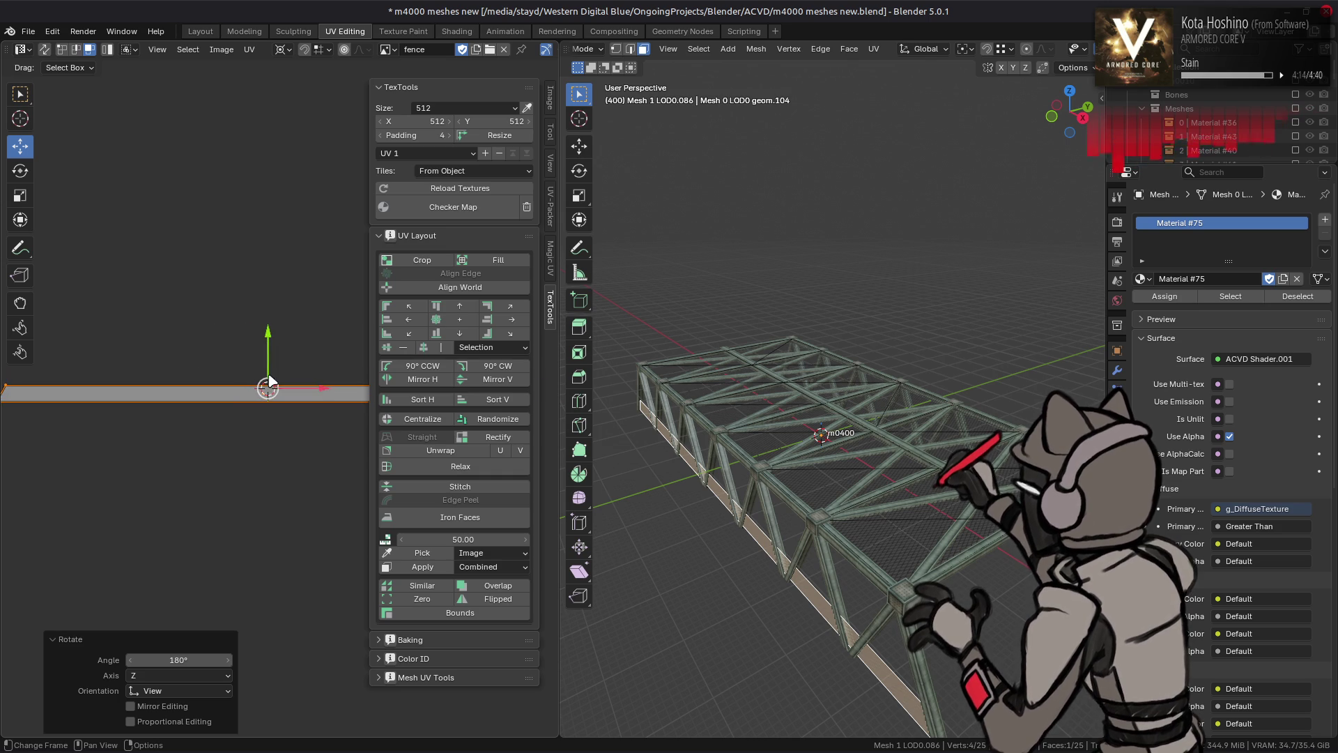
{"action": "scroll", "coordinate": [264, 382], "scroll_direction": "up", "scroll_amount": 2}
{"action": "key", "text": "s"}
{"action": "key", "text": "x"}
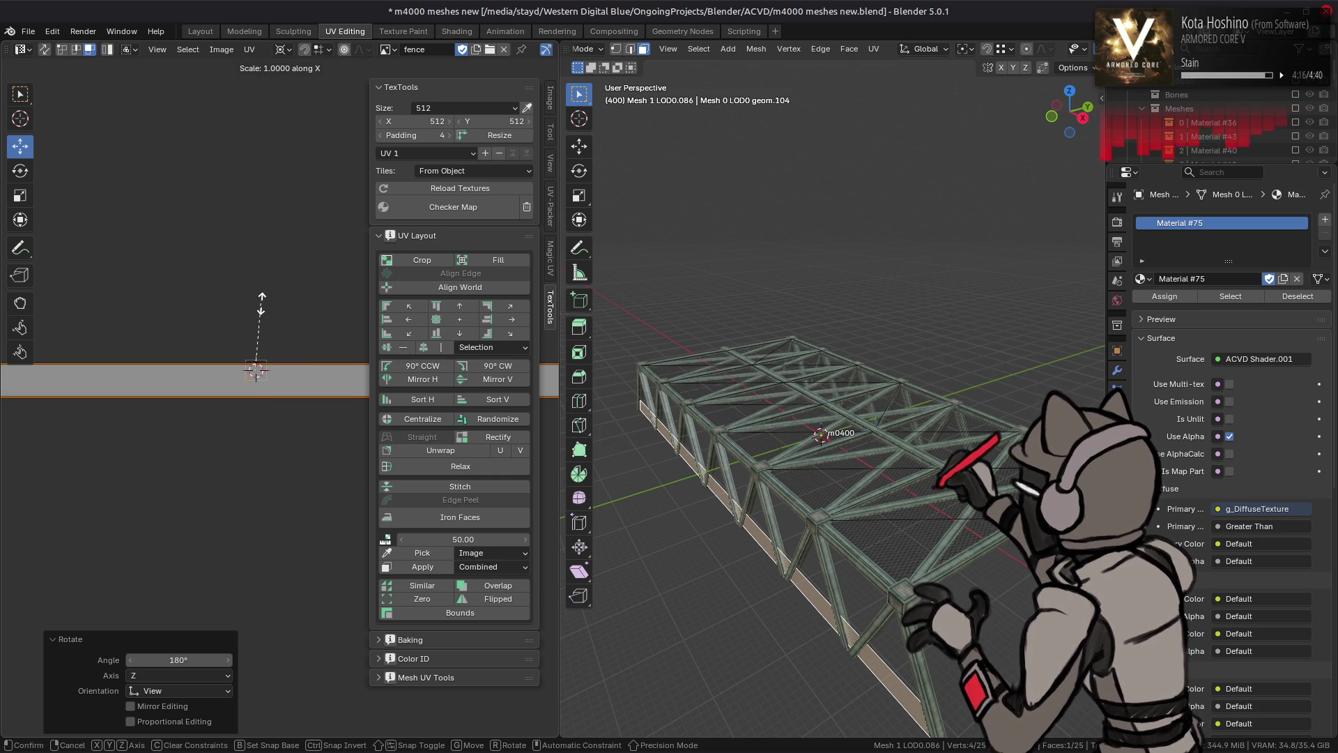
{"action": "left_click", "coordinate": [263, 300]}
{"action": "left_click", "coordinate": [200, 32]}
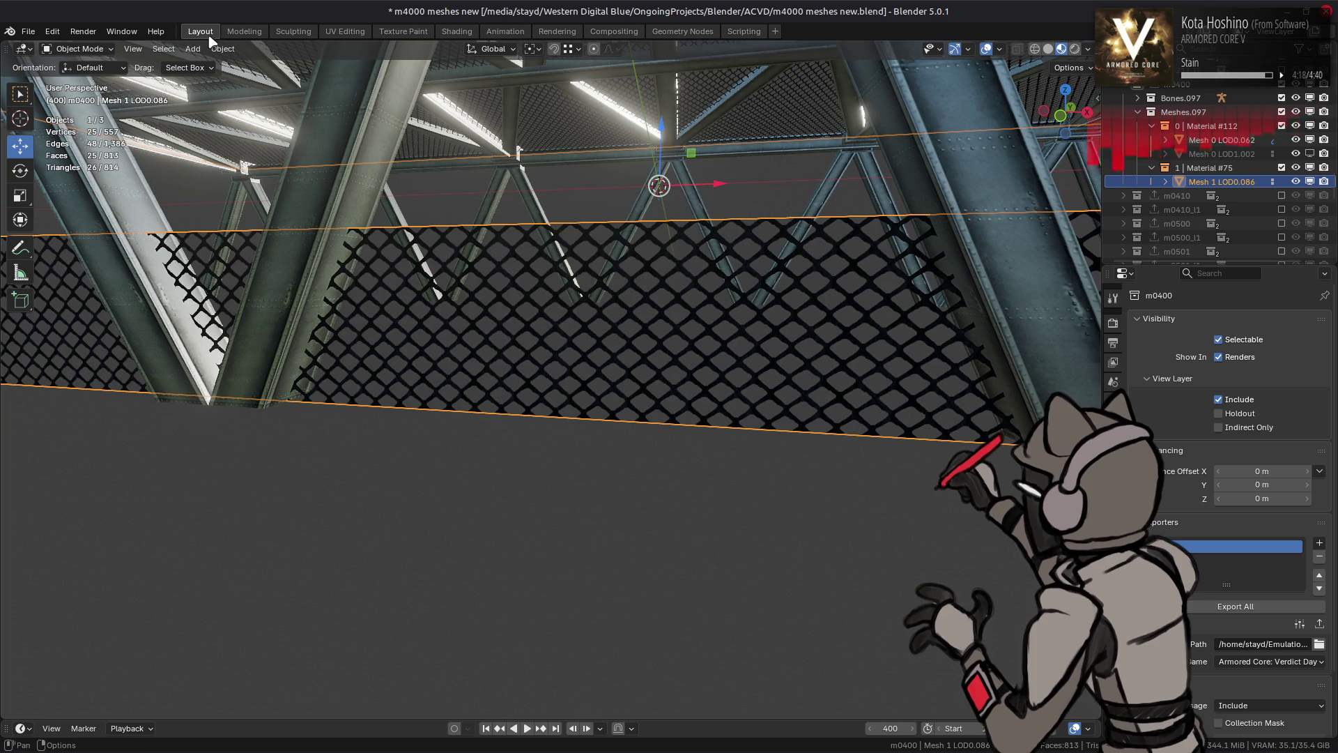
{"action": "left_click", "coordinate": [338, 31]}
{"action": "type", "text": "s"}
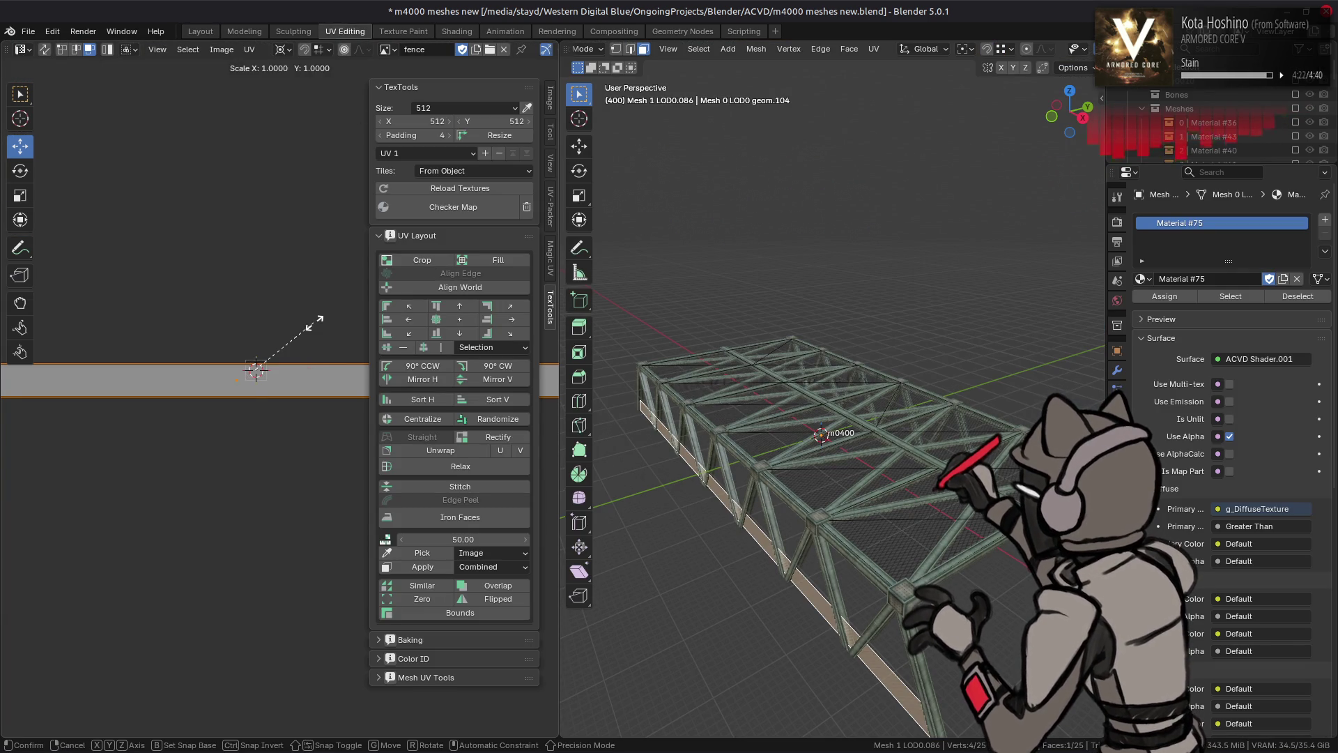
{"action": "type", "text": "y2"}
{"action": "key", "text": "Return"}
{"action": "left_click", "coordinate": [200, 32]}
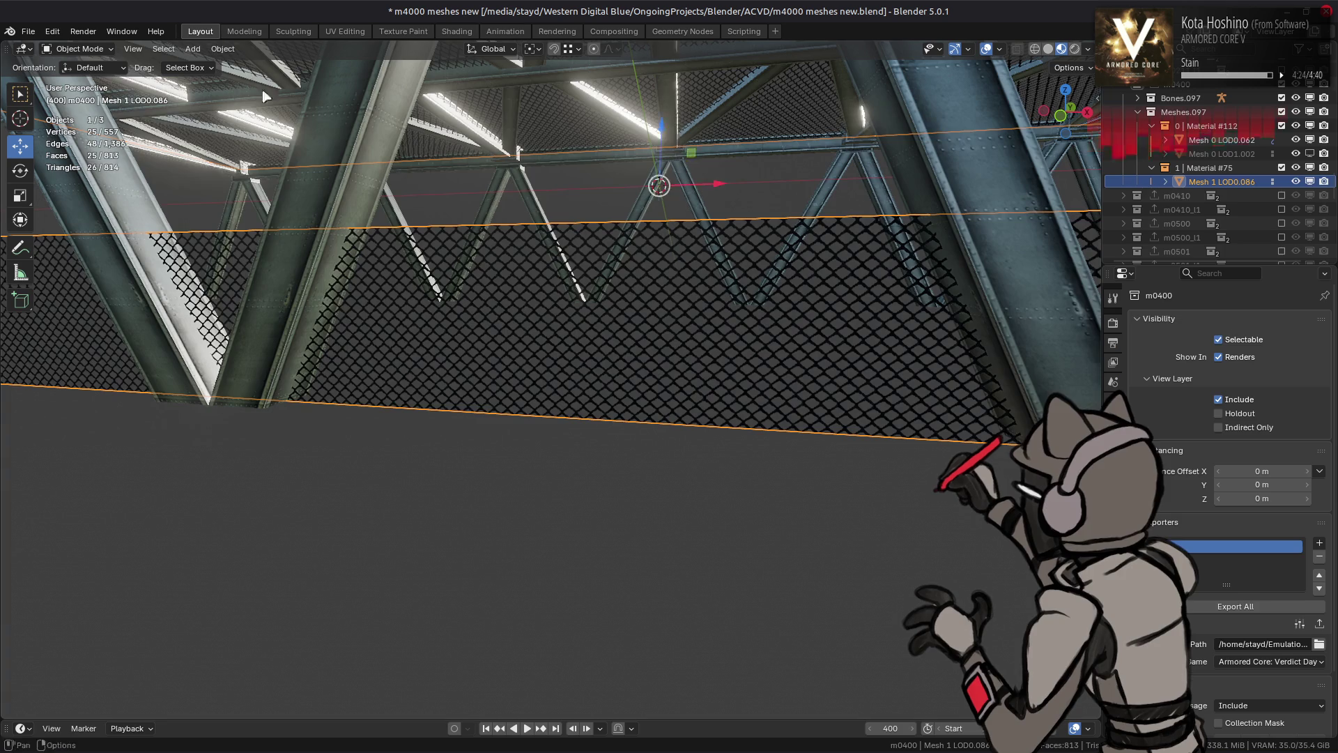
{"action": "scroll", "coordinate": [533, 299], "scroll_direction": "up", "scroll_amount": 3, "text": "shift"}
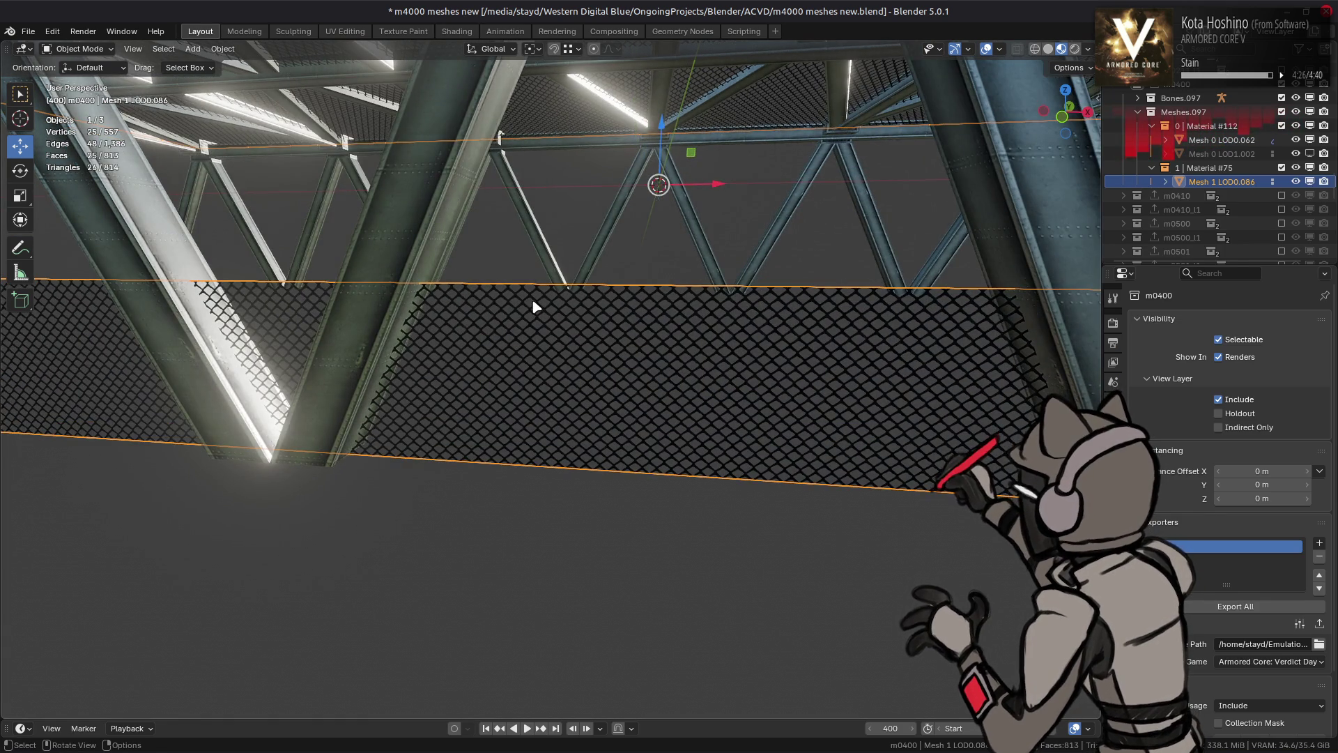
{"action": "scroll", "coordinate": [533, 301], "scroll_direction": "down", "scroll_amount": 3}
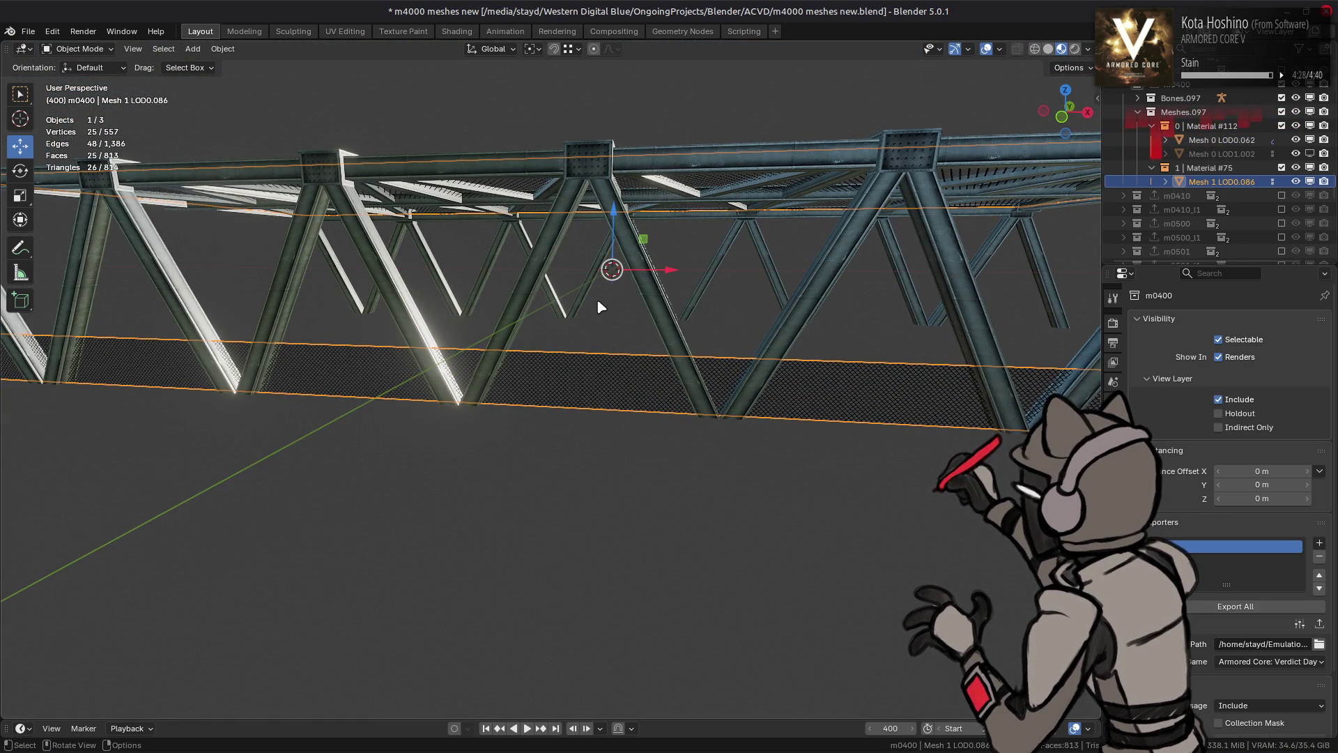
{"action": "middle_click_drag", "start_coordinate": [598, 307], "coordinate": [511, 307]}
{"action": "left_click", "coordinate": [573, 298]}
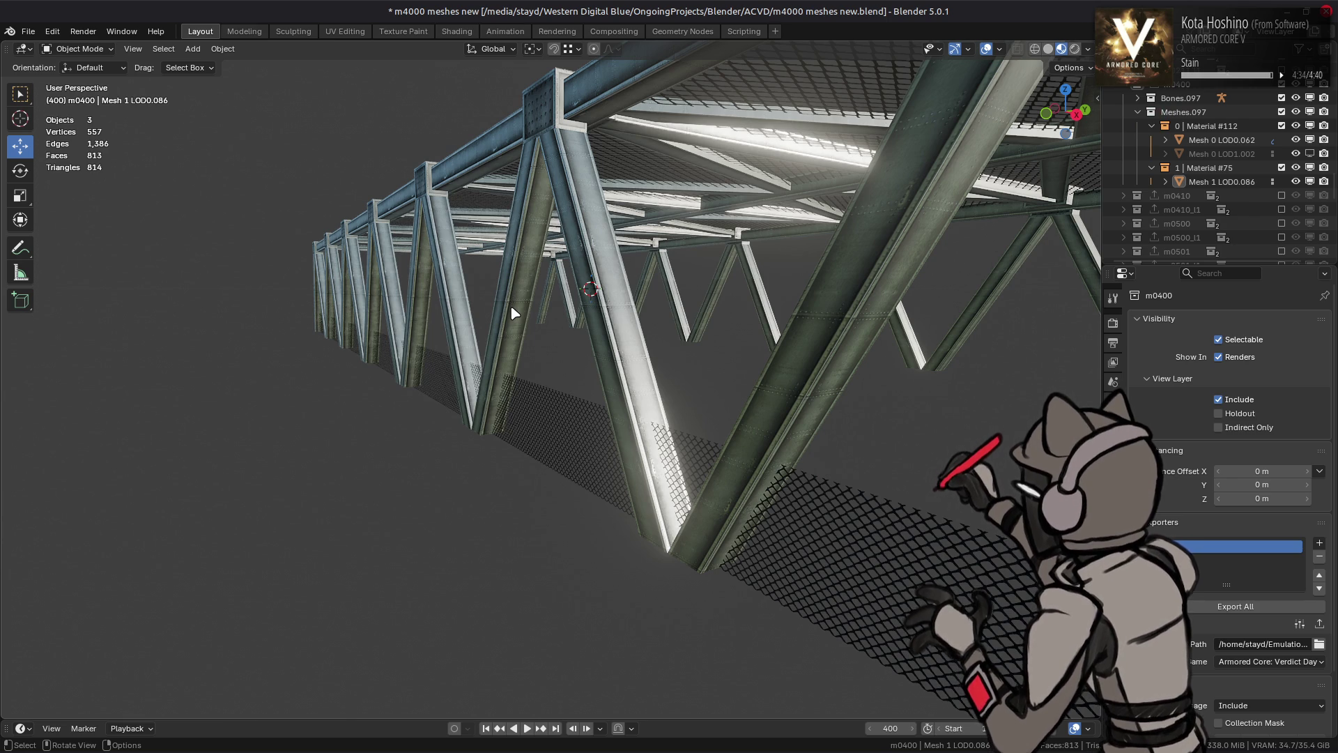
{"action": "key", "text": "XF86AudioMute"}
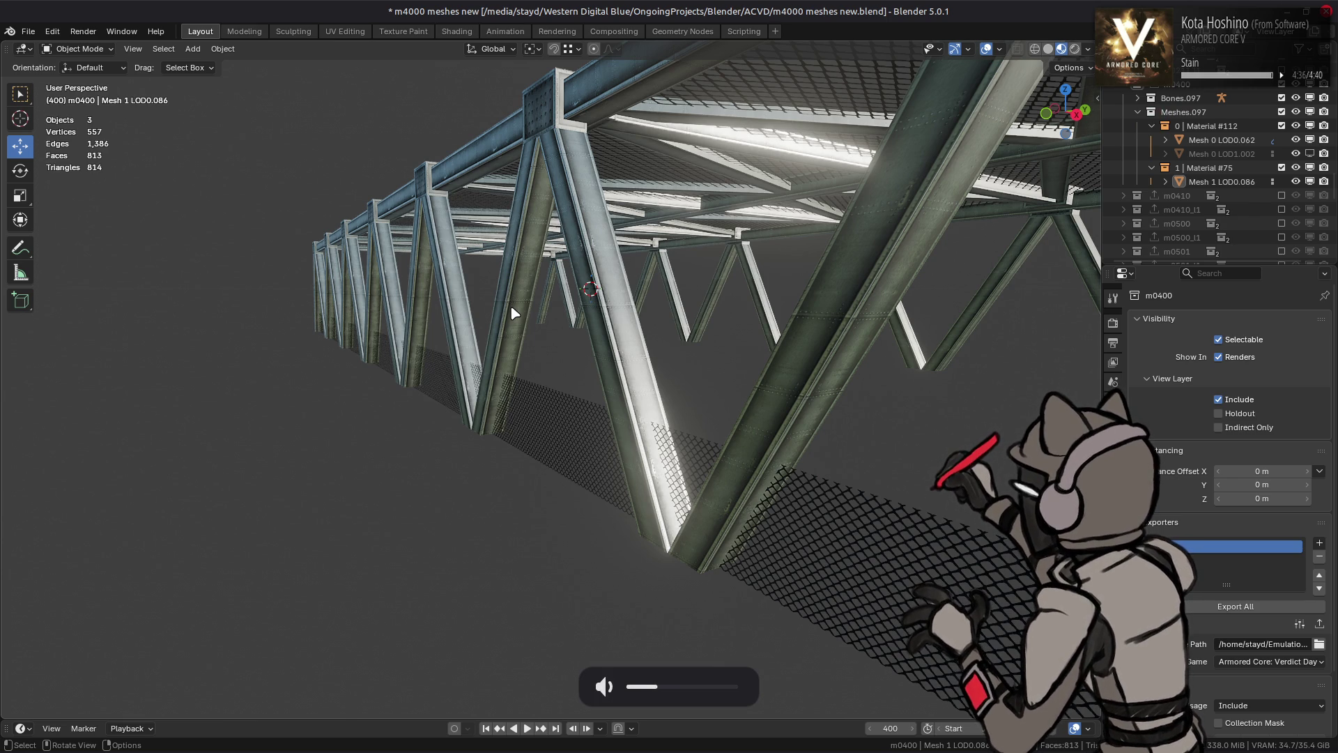